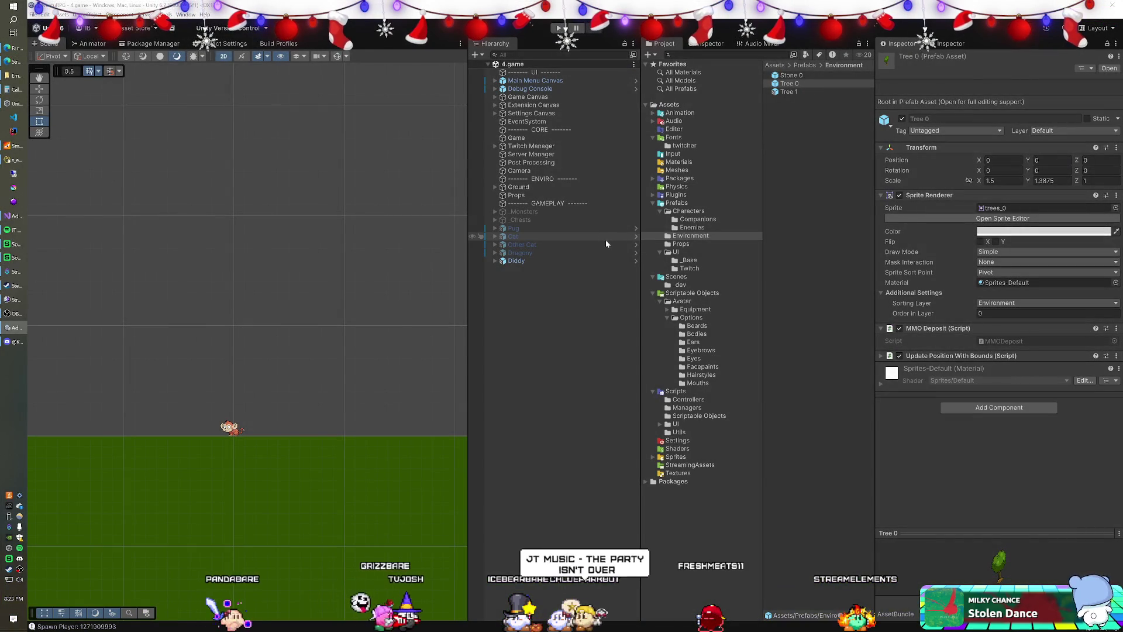
# Deactivate the Diddy character in the Inspector and clear the Hierarchy selection
pyautogui.click(529, 260)
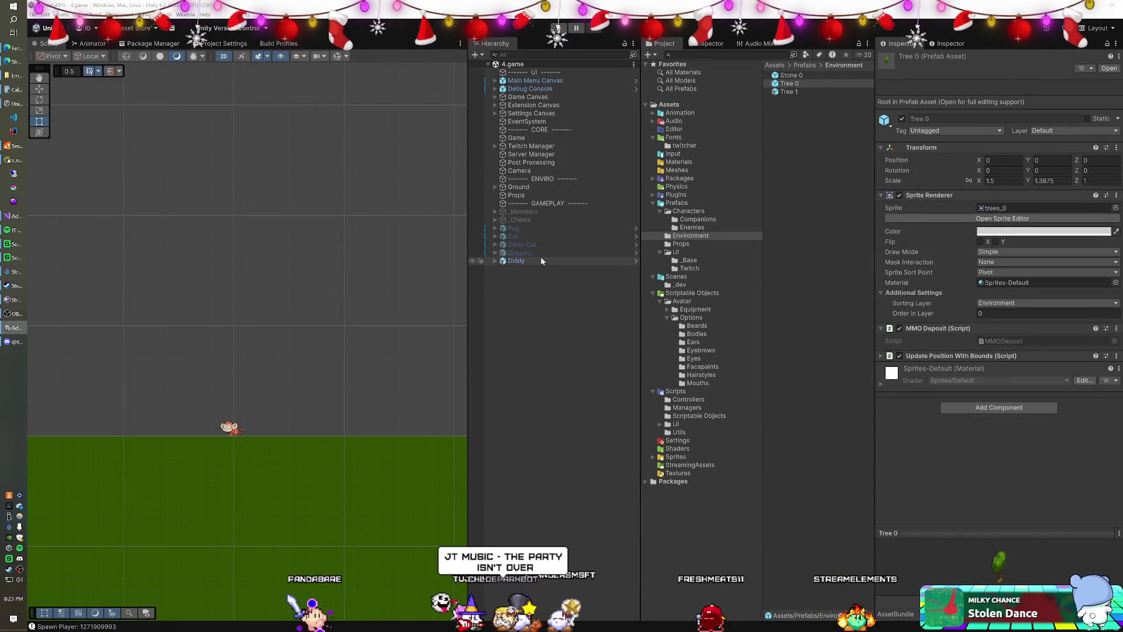
pyautogui.click(902, 59)
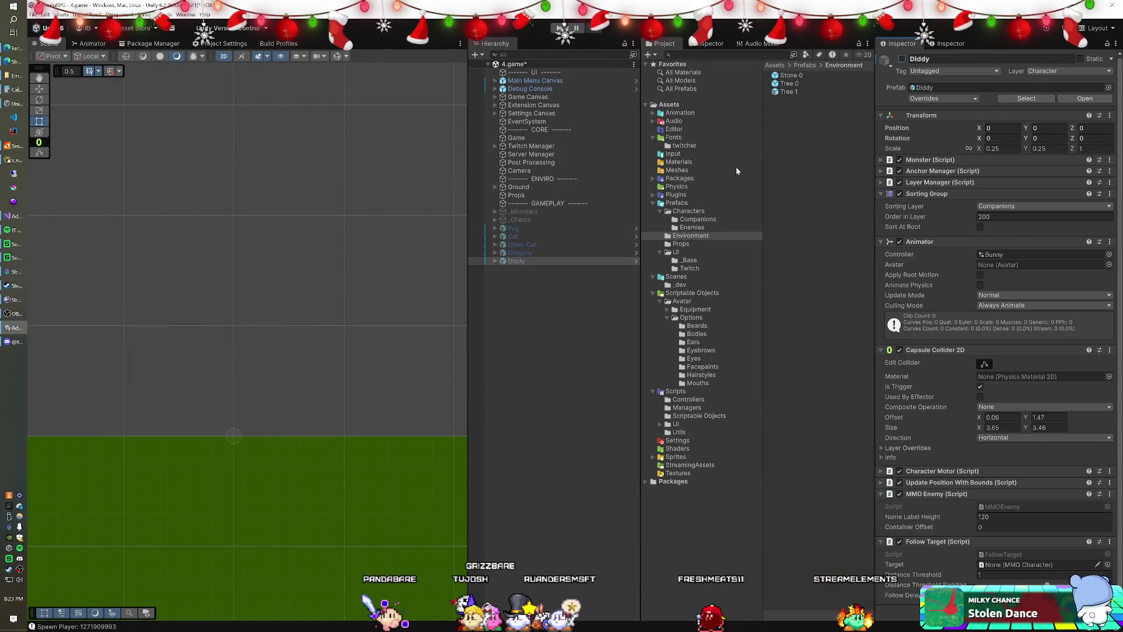
pyautogui.click(547, 293)
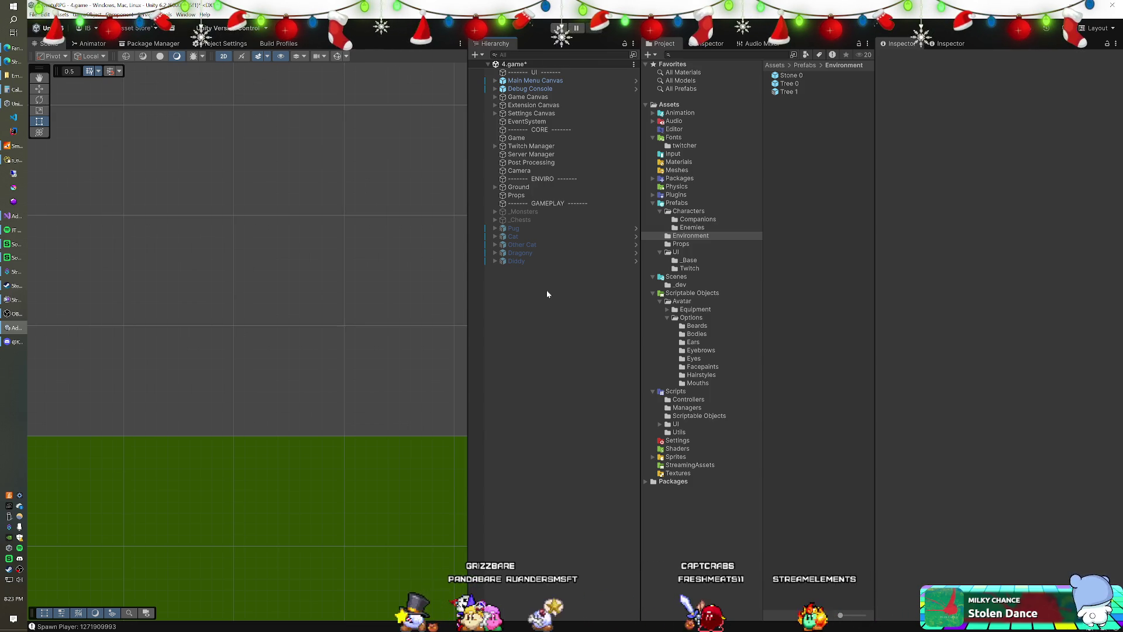
# Skip ahead three music tracks
pyautogui.press('XF86AudioNext')
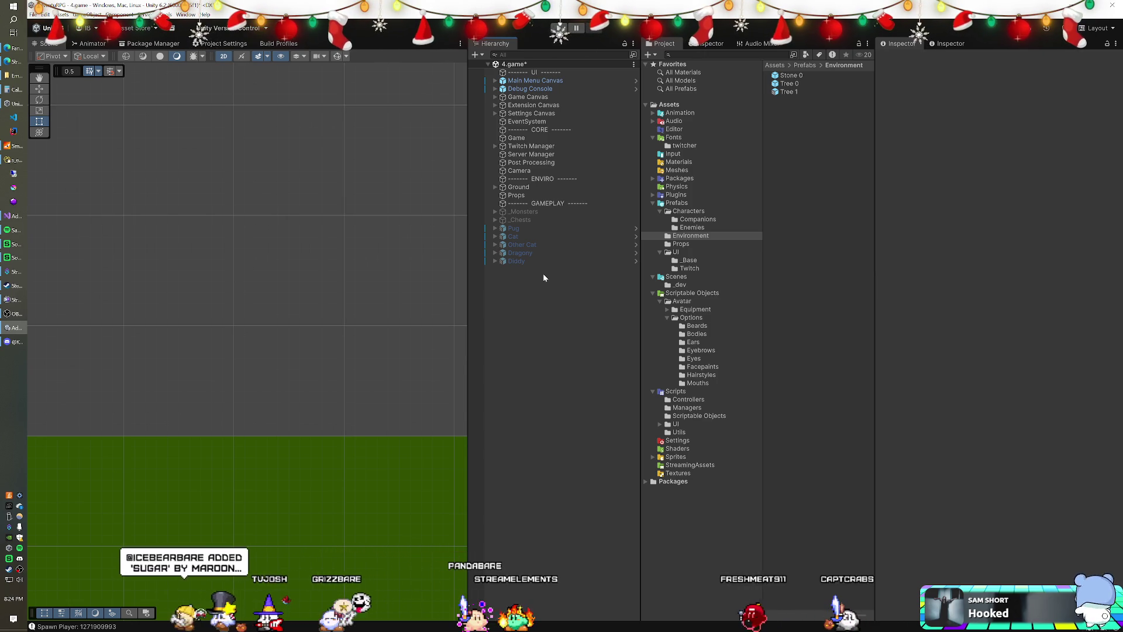
pyautogui.press('XF86AudioNext')
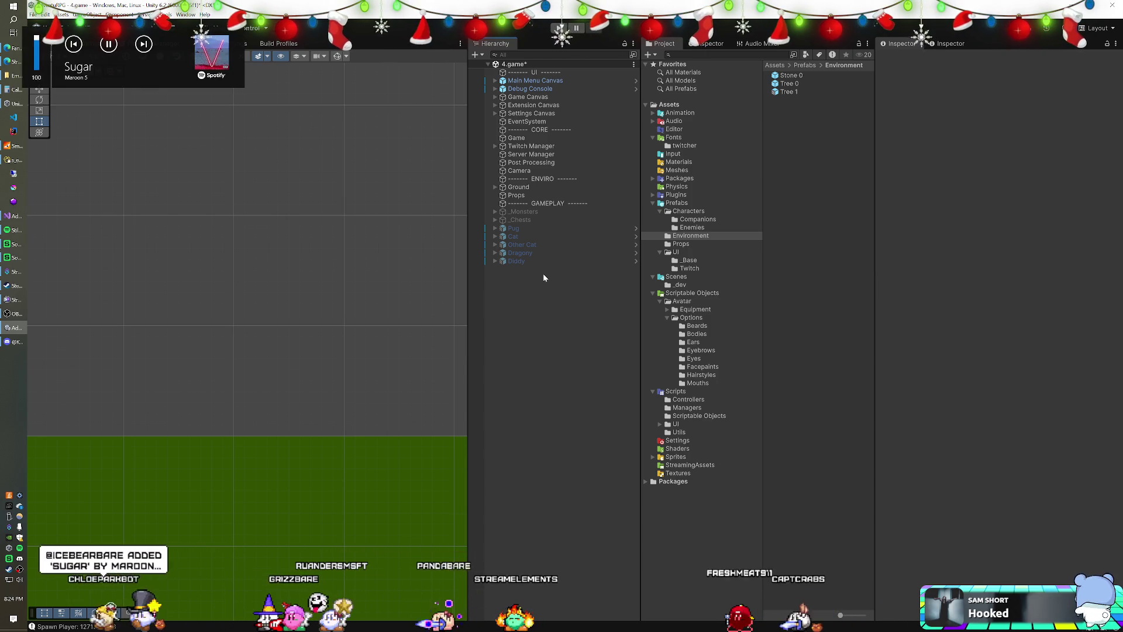
pyautogui.press('XF86AudioNext')
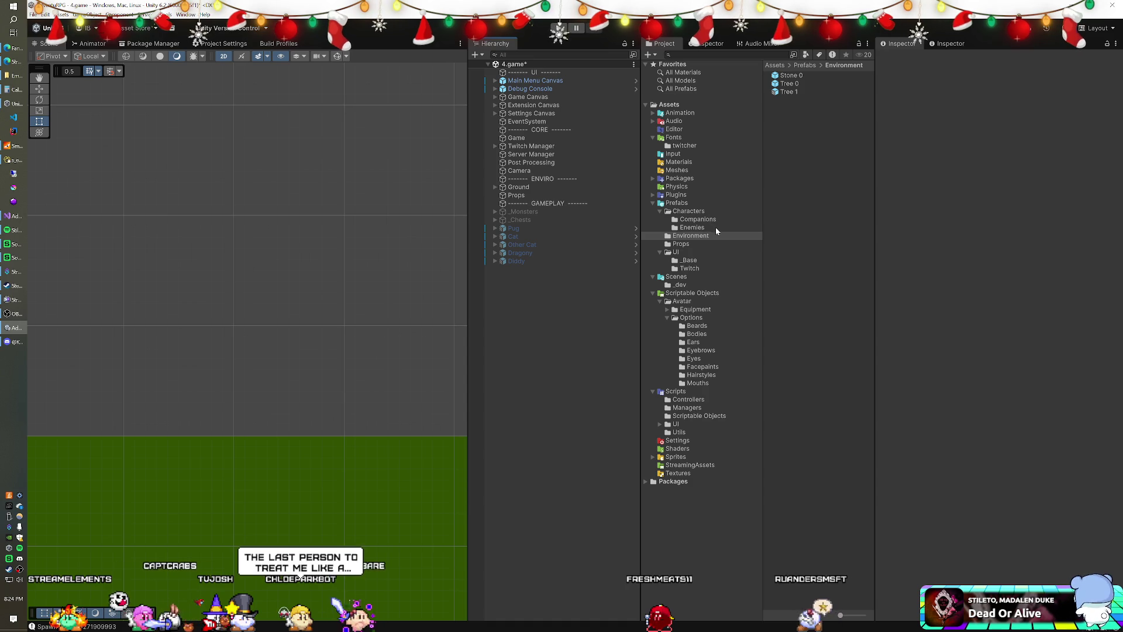
# Inspect and compare the Tree 1 and Tree 0 prefabs
pyautogui.click(654, 178)
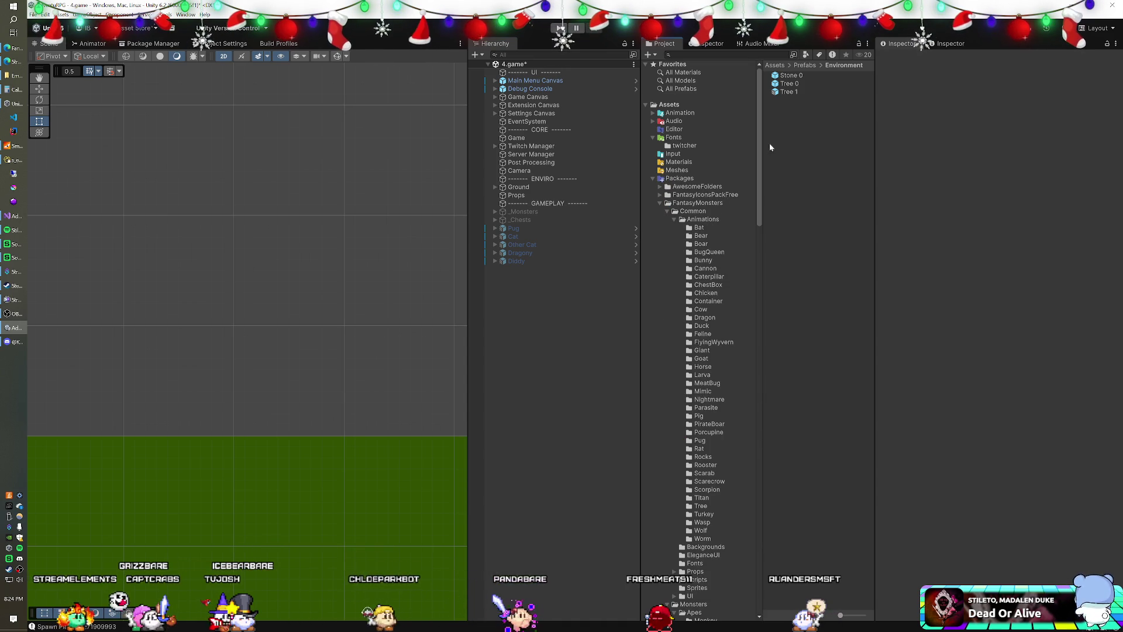
pyautogui.click(792, 94)
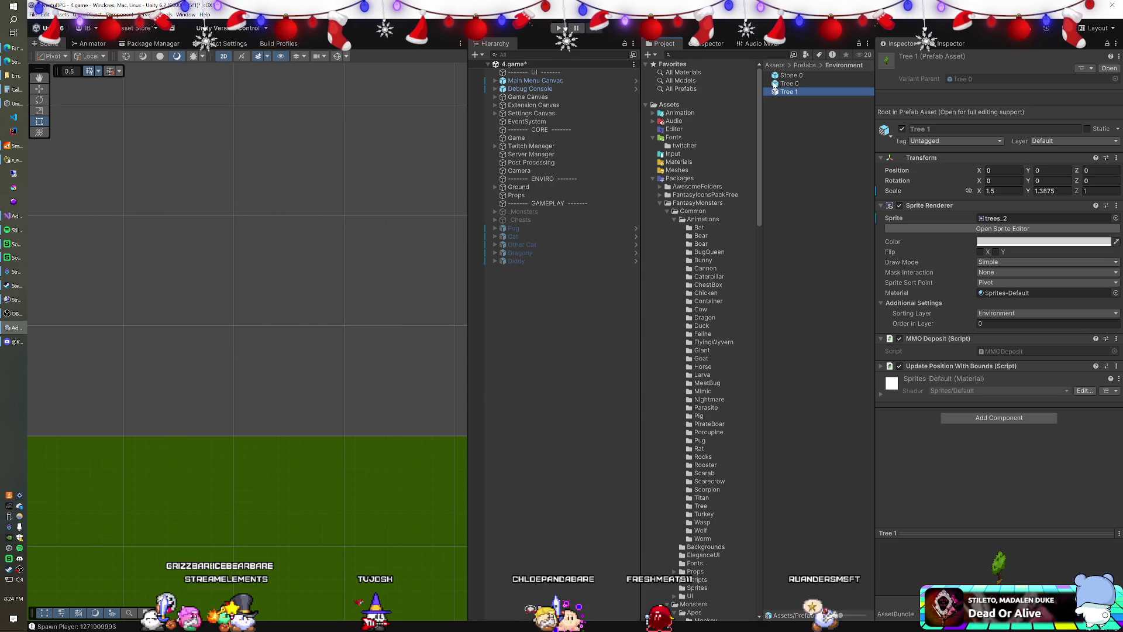
pyautogui.click(775, 84)
pyautogui.click(778, 92)
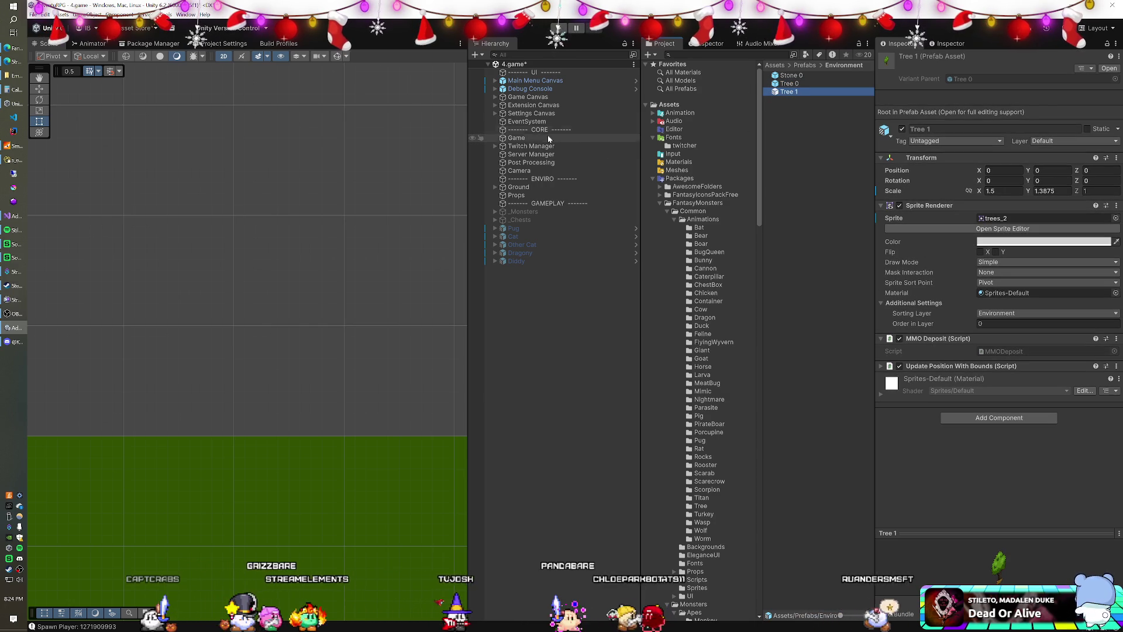
# Swap Tree 0 for Tree 1 in the Game object's Spawn Manager deposit prefabs and start Play mode
pyautogui.click(513, 139)
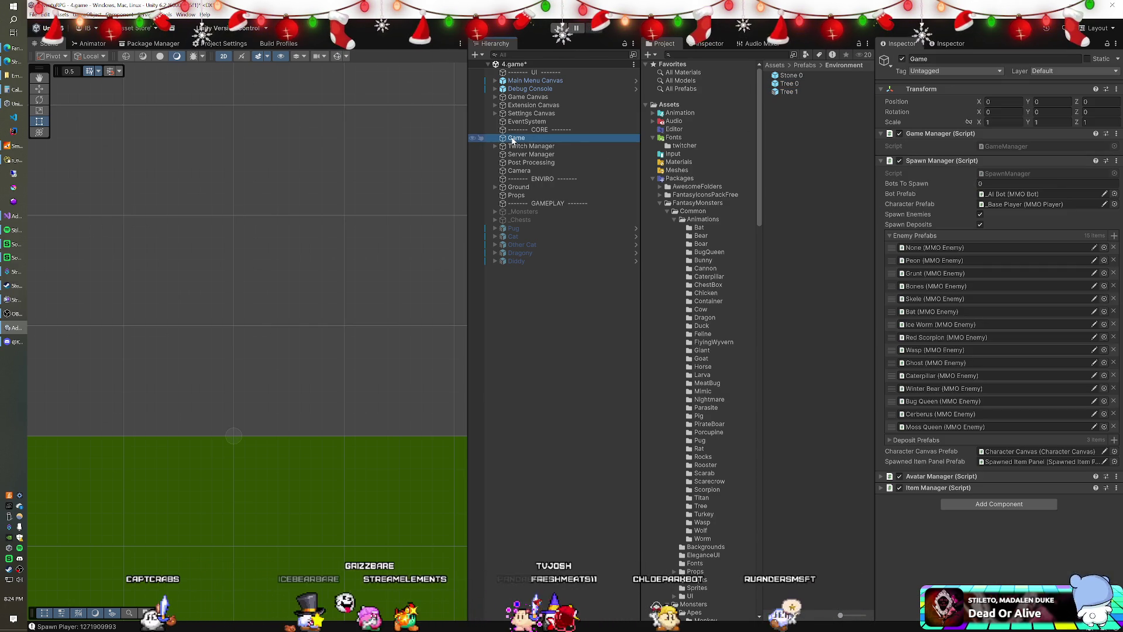
pyautogui.click(890, 235)
pyautogui.click(892, 248)
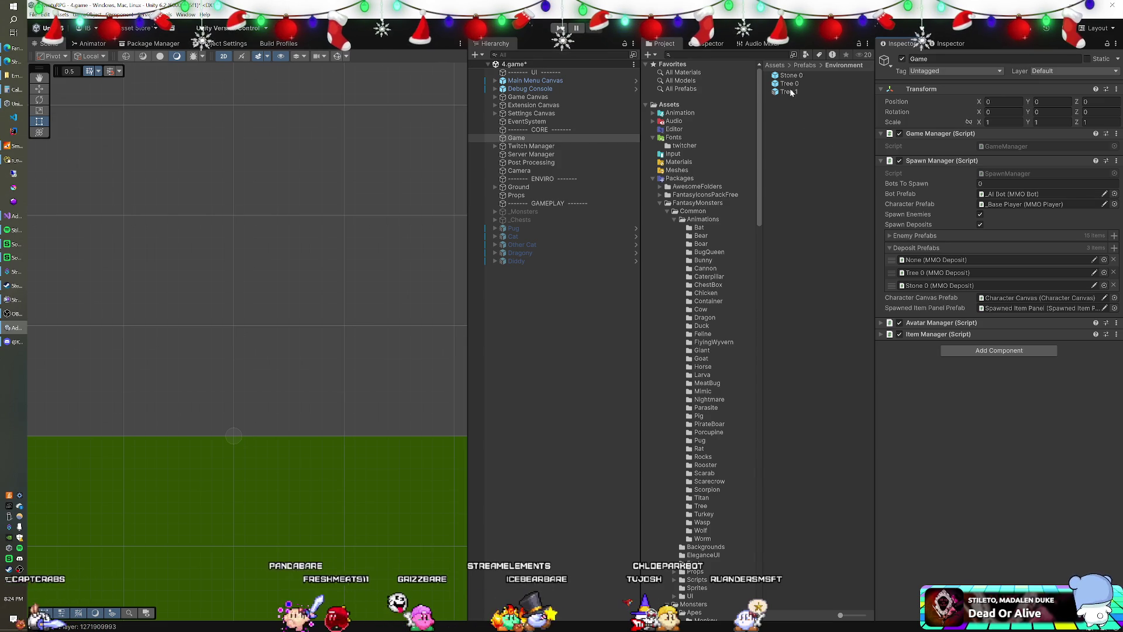
pyautogui.moveTo(790, 92); pyautogui.dragTo(948, 273)
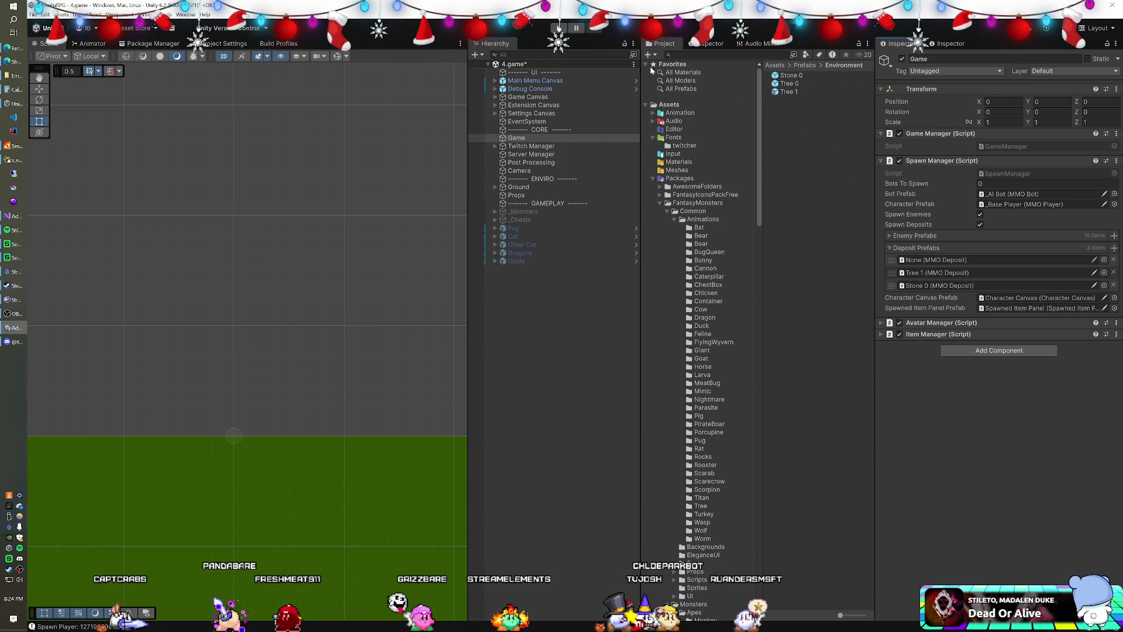
pyautogui.click(559, 28)
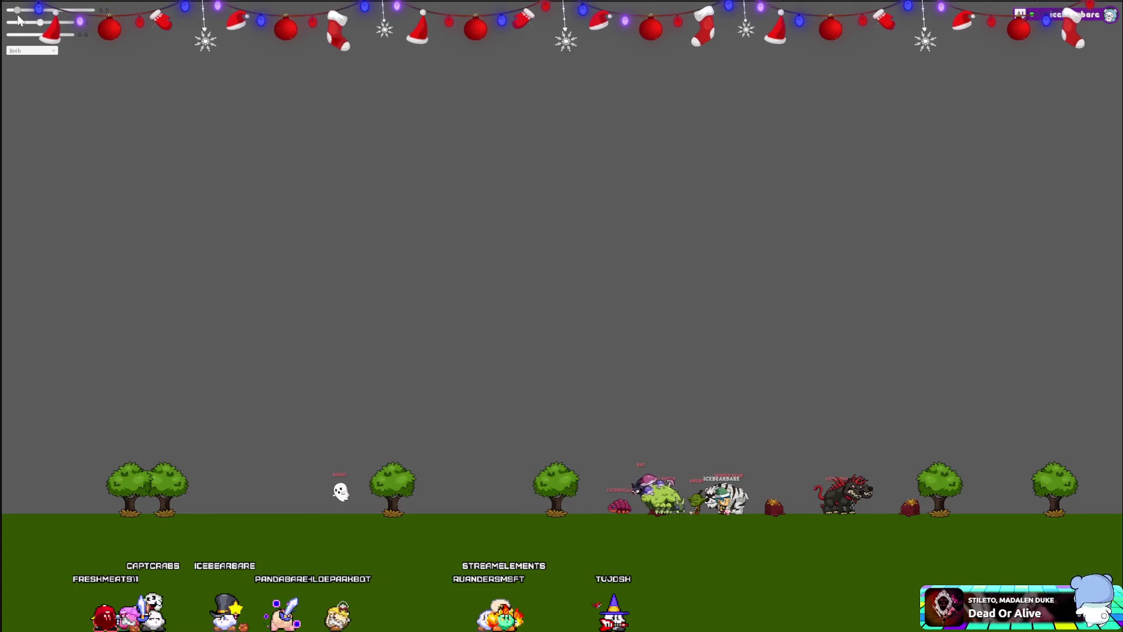
# Adjust the bottom character row spacing in-game, then restore Tree 0 in the deposit list
pyautogui.moveTo(18, 19); pyautogui.dragTo(10, 19)
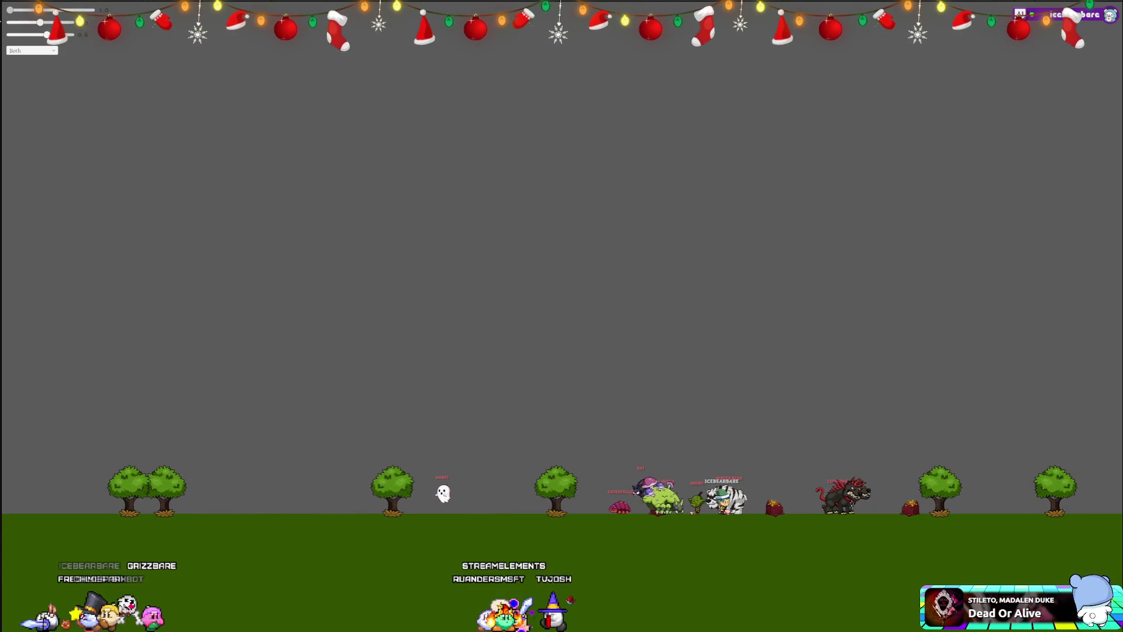
pyautogui.moveTo(8, 13); pyautogui.dragTo(12, 13)
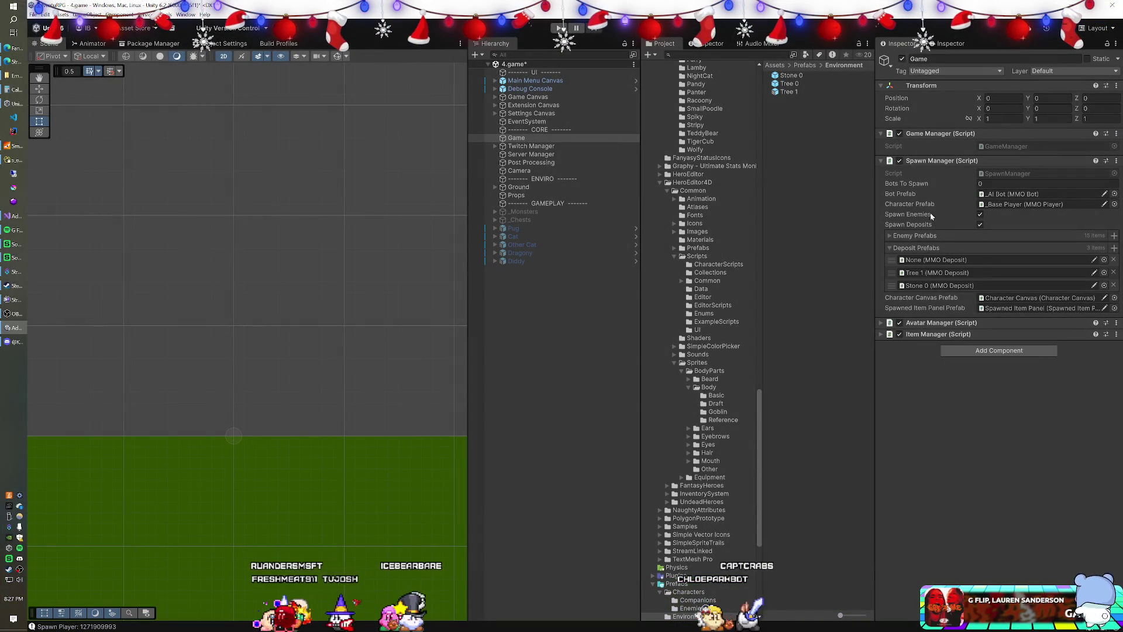
pyautogui.moveTo(788, 83); pyautogui.dragTo(923, 274)
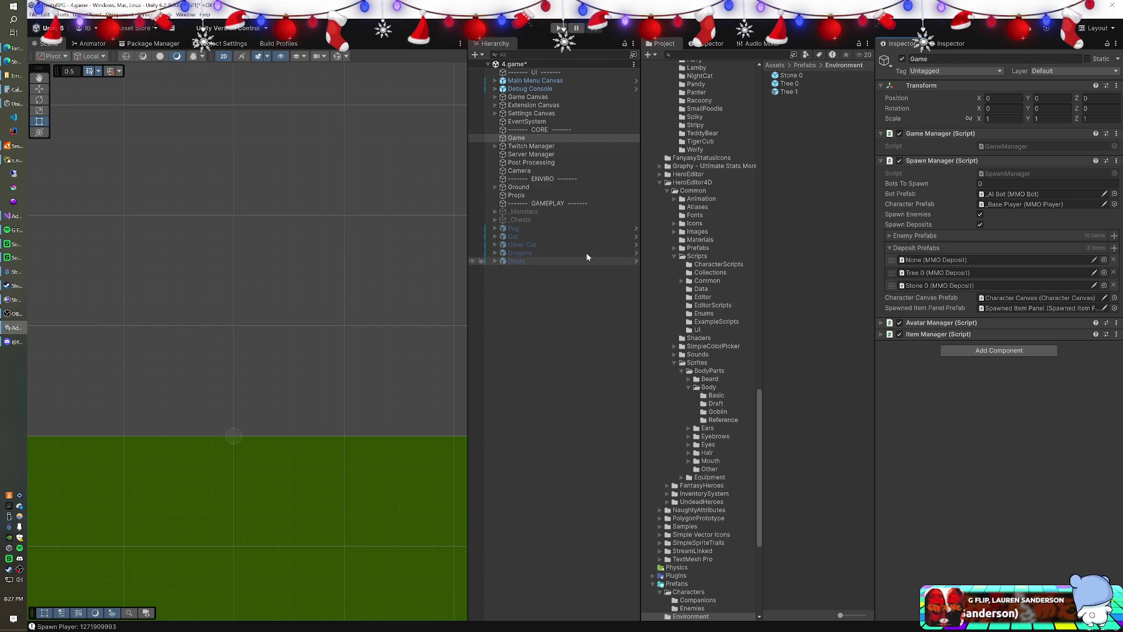
# Set the Camera Controller's Camera Mode to Default, run the game, and bring up the Twitch stream page
pyautogui.click(518, 170)
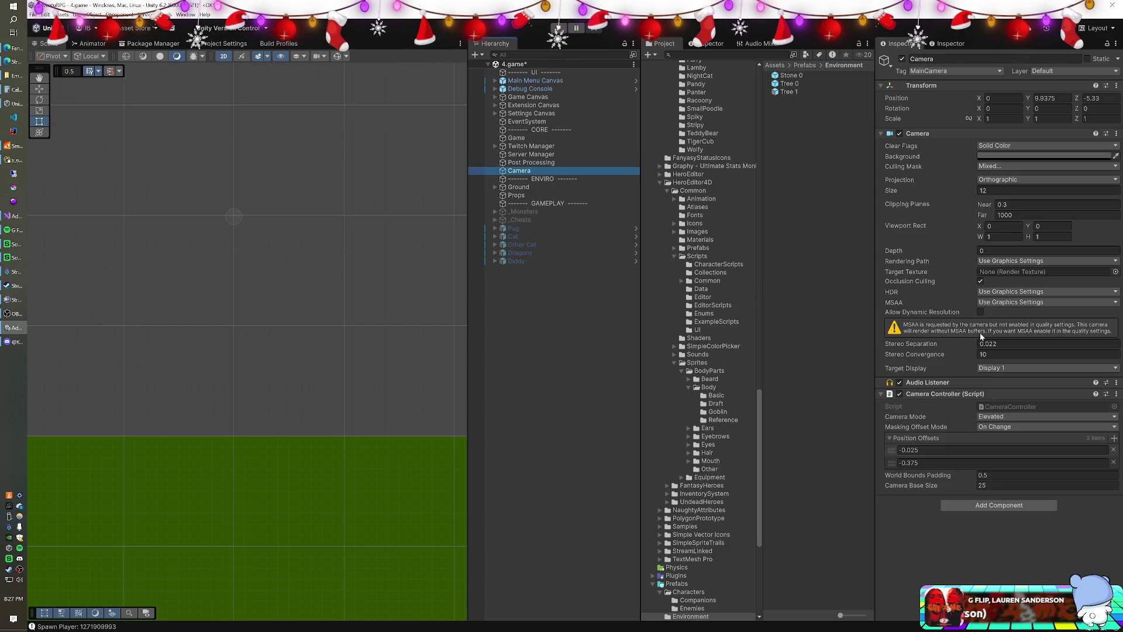
pyautogui.click(988, 416)
pyautogui.click(995, 428)
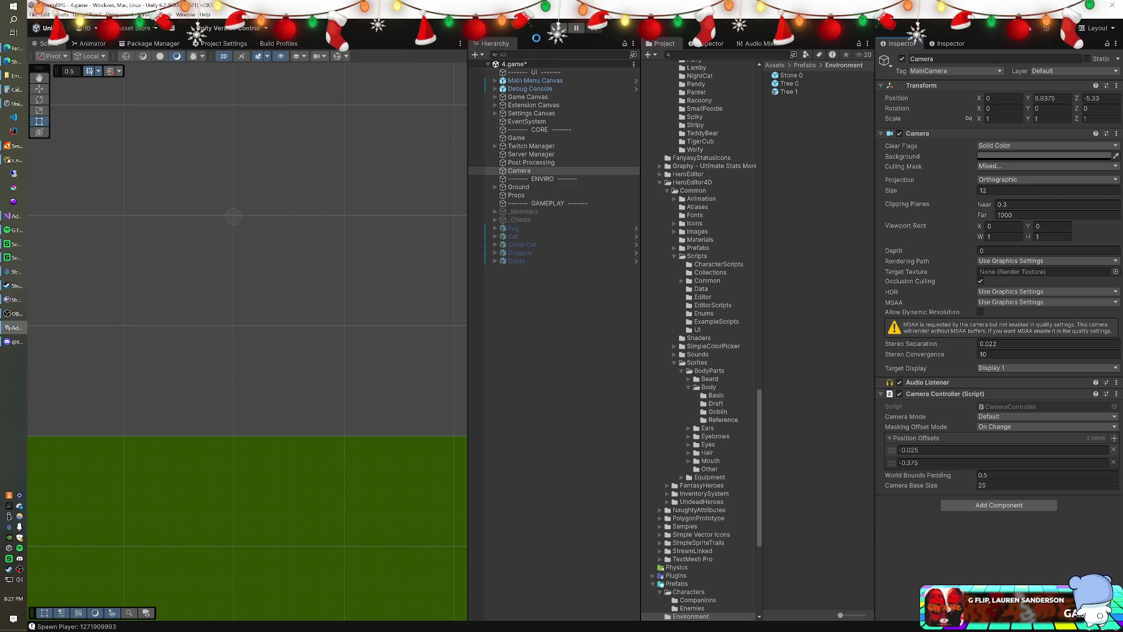
pyautogui.click(554, 30)
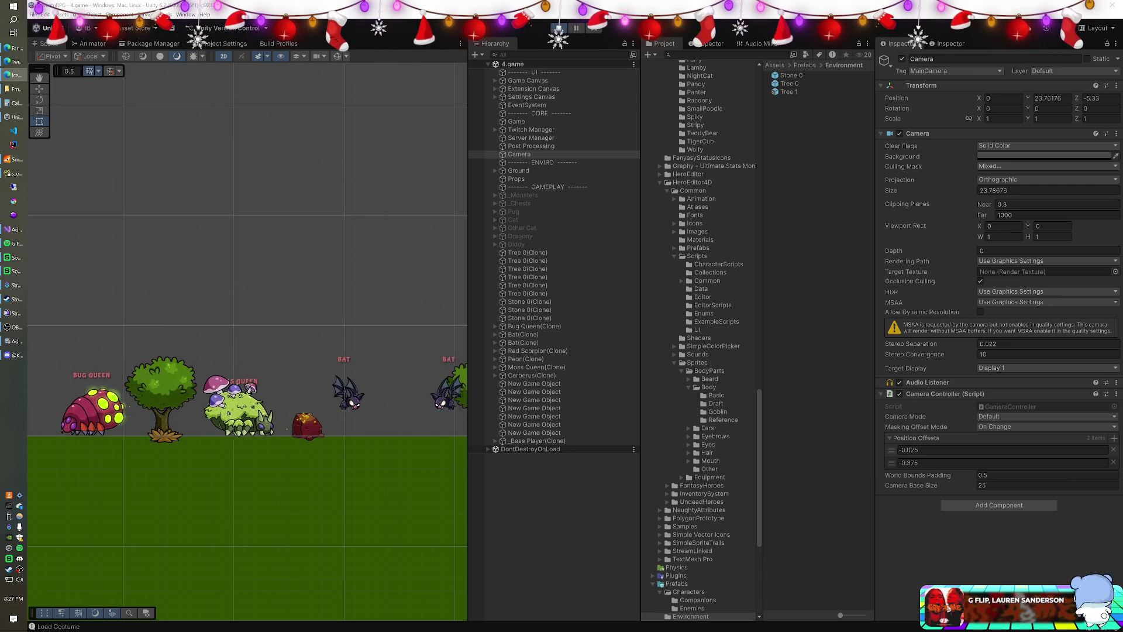
pyautogui.moveTo(955, 147)
pyautogui.mouseDown()
pyautogui.moveTo(522, 105)
pyautogui.moveTo(503, 3)
pyautogui.mouseUp()
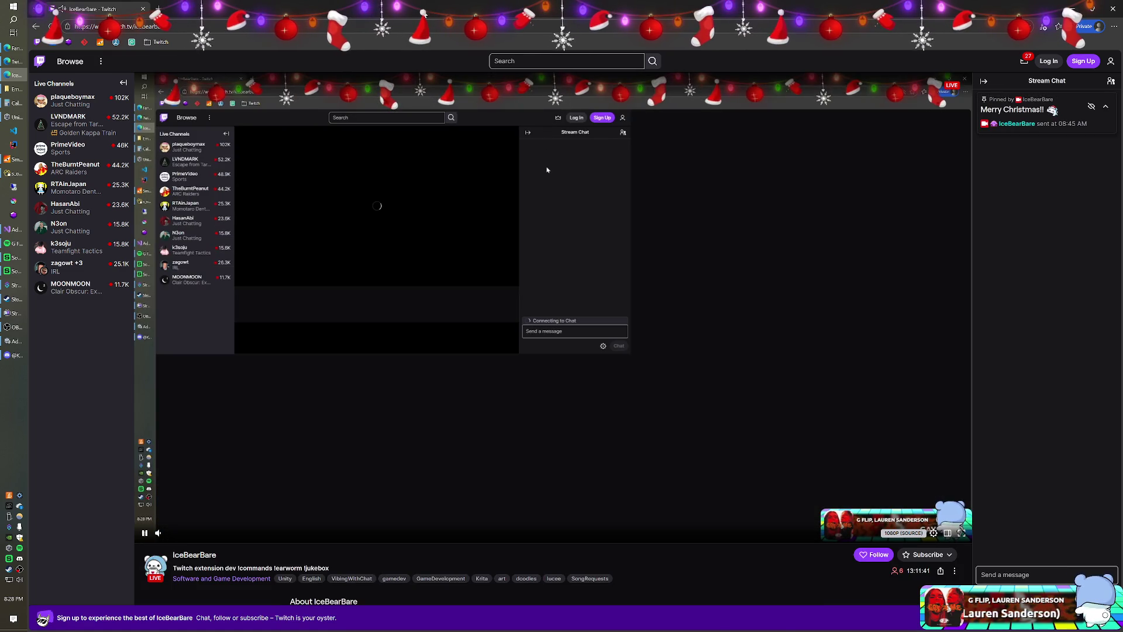
pyautogui.moveTo(538, 8)
pyautogui.mouseDown()
pyautogui.moveTo(478, 67)
pyautogui.moveTo(805, 161)
pyautogui.moveTo(1122, 175)
pyautogui.mouseUp()
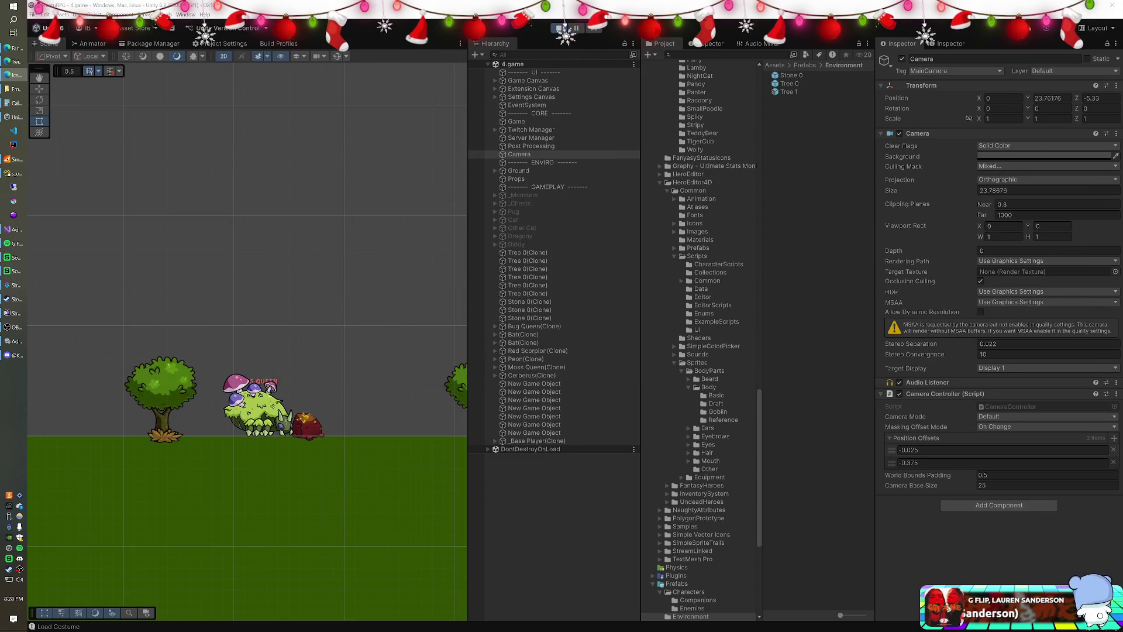
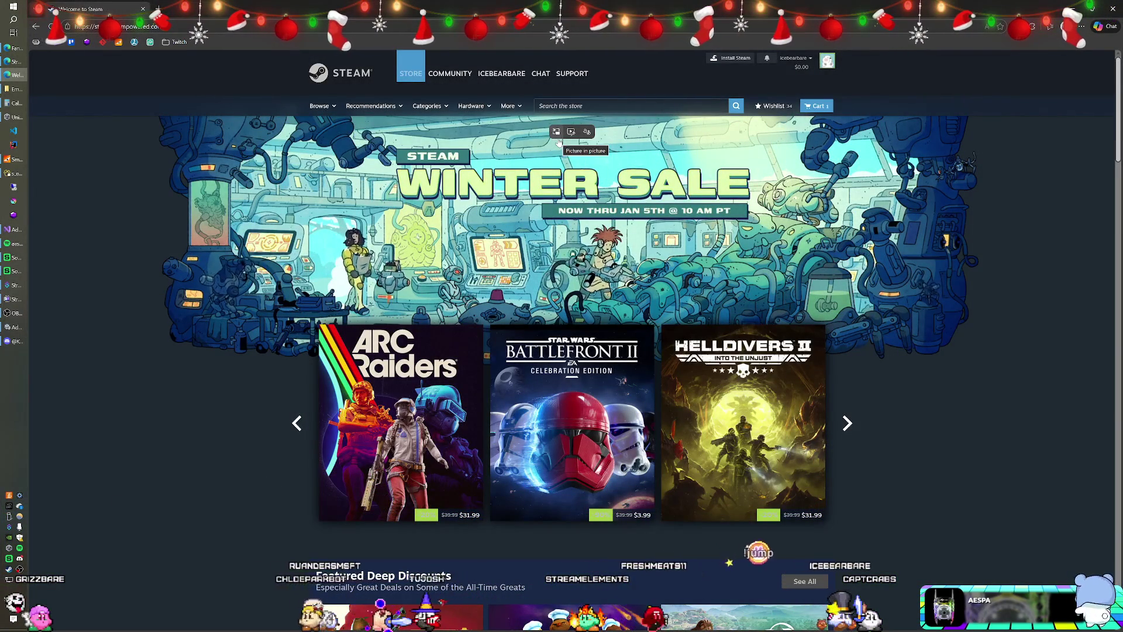
# Cycle through the featured sale games carousel until it returns to the first set
pyautogui.scroll(-2, 541, 161)
pyautogui.scroll(-1, 538, 163)
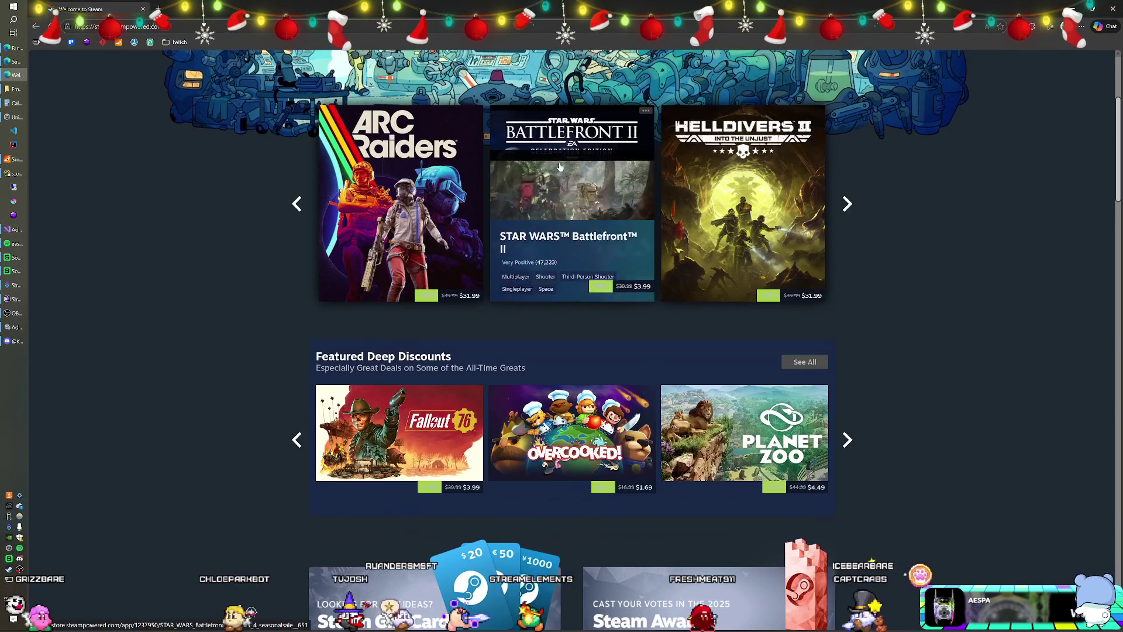
pyautogui.moveTo(758, 204)
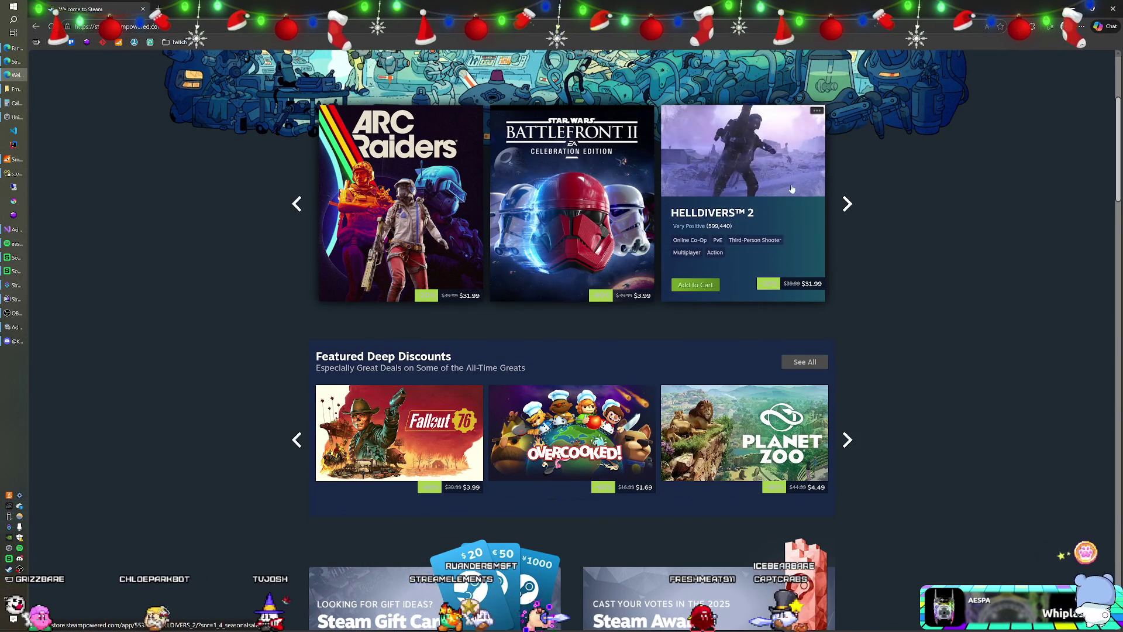
pyautogui.click(847, 203)
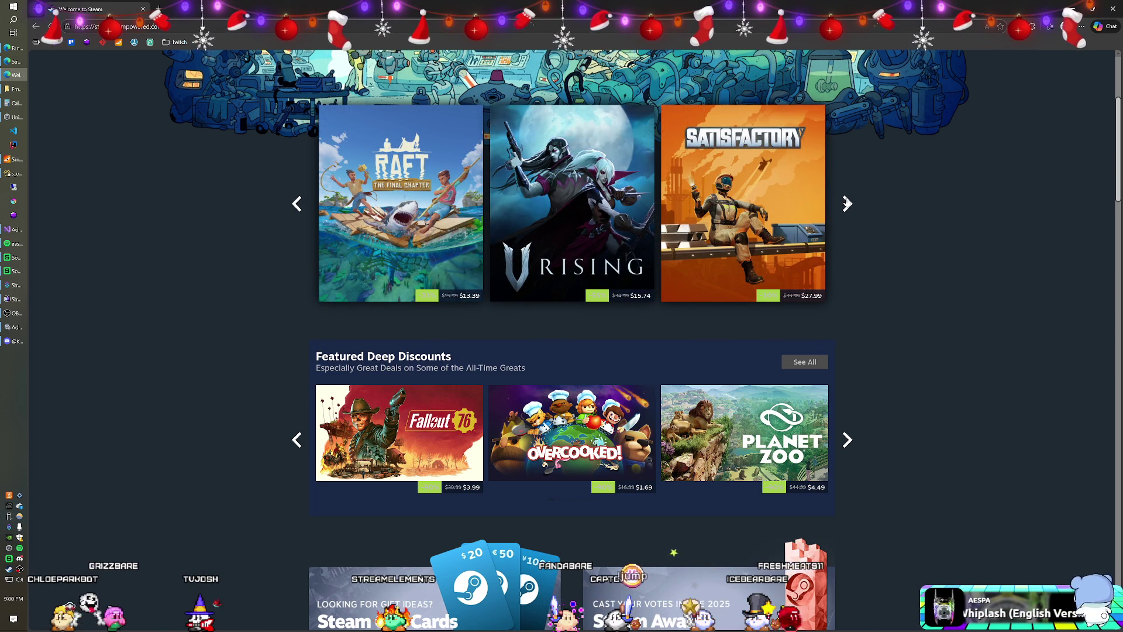
pyautogui.click(847, 203)
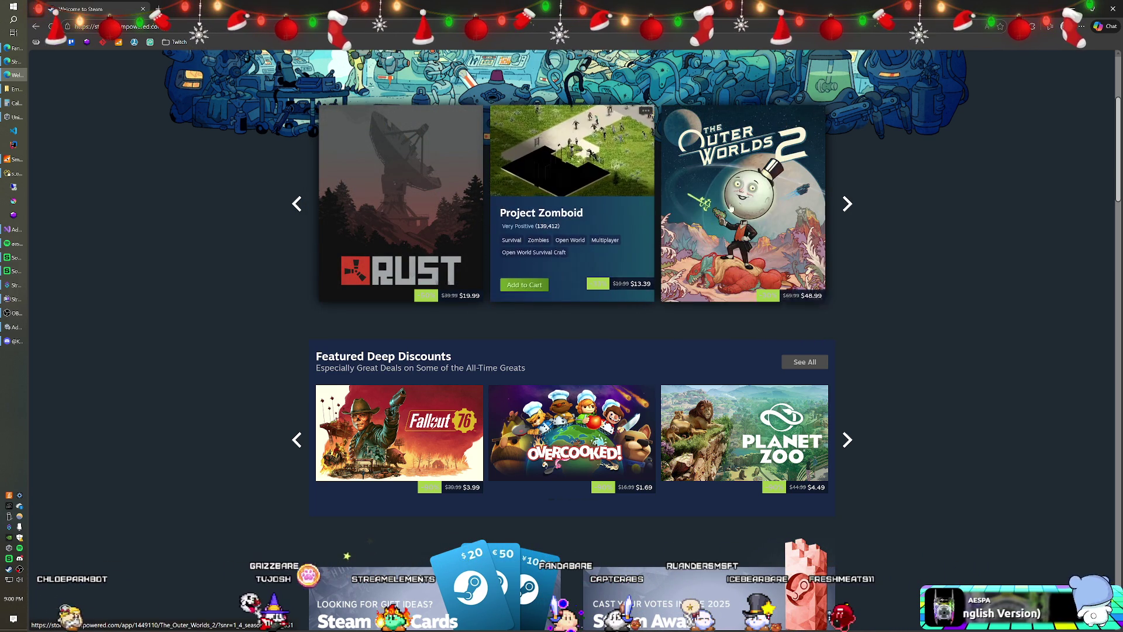
pyautogui.click(847, 203)
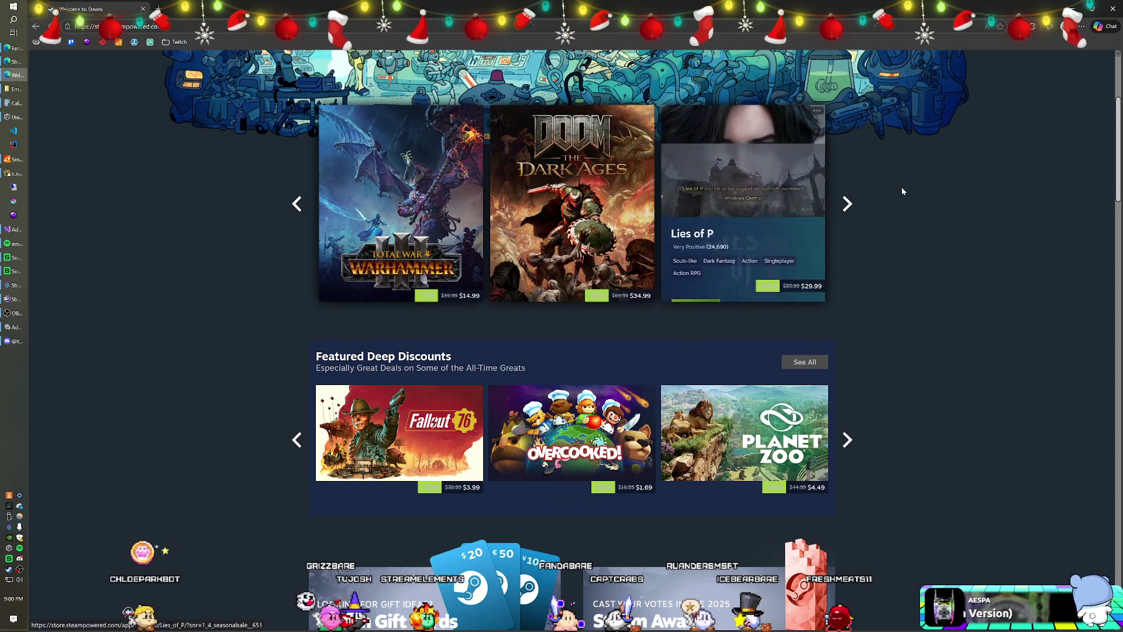
pyautogui.click(850, 206)
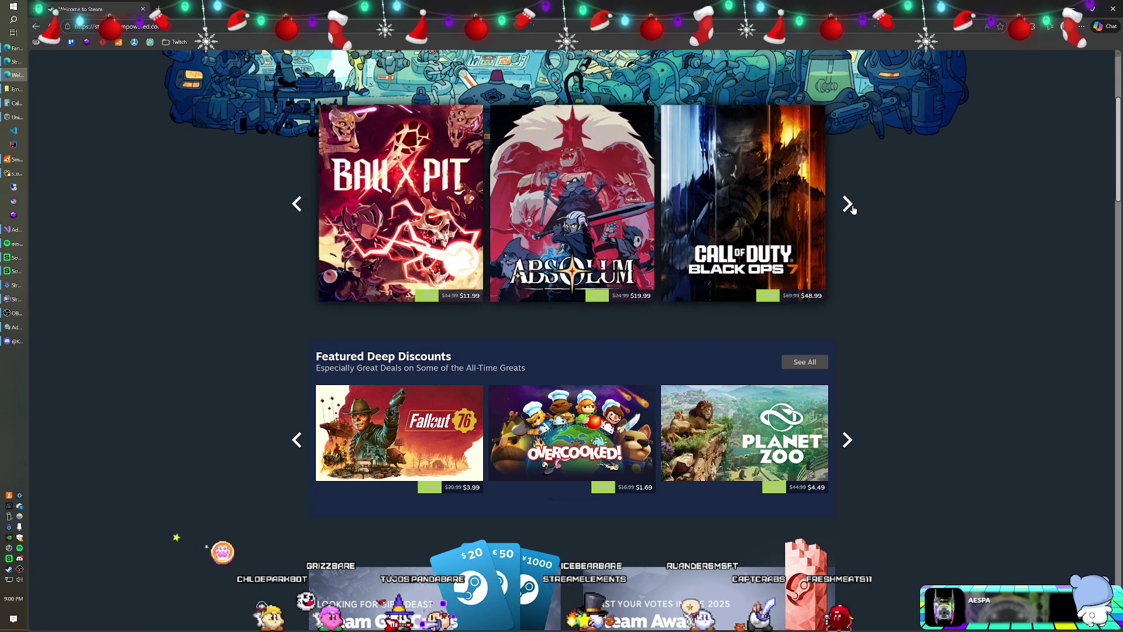
pyautogui.click(849, 206)
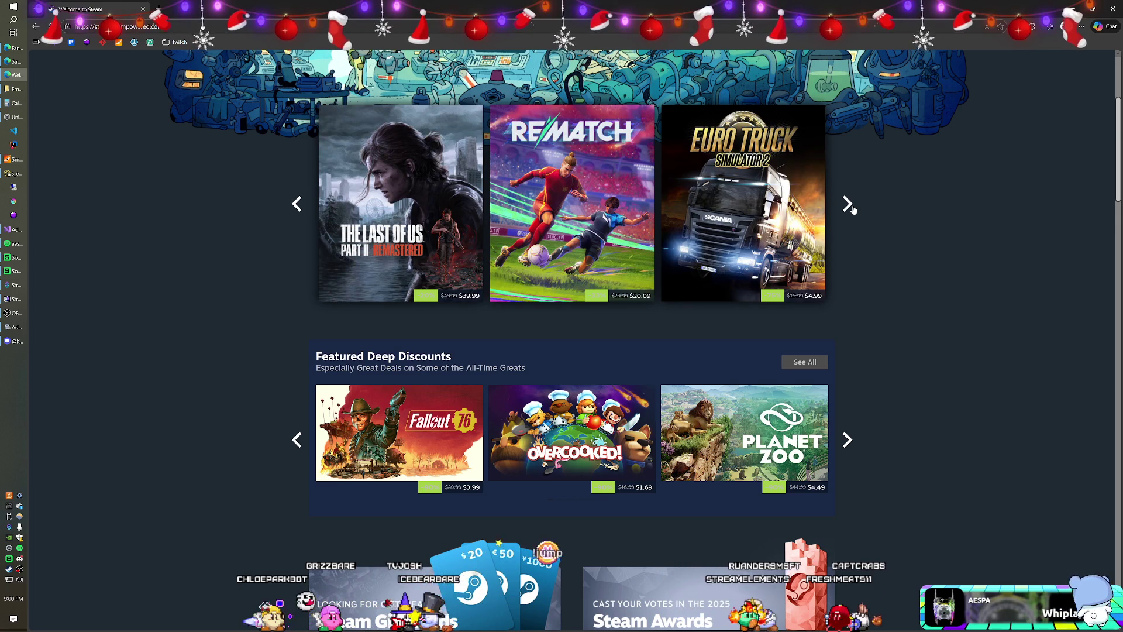
pyautogui.click(849, 206)
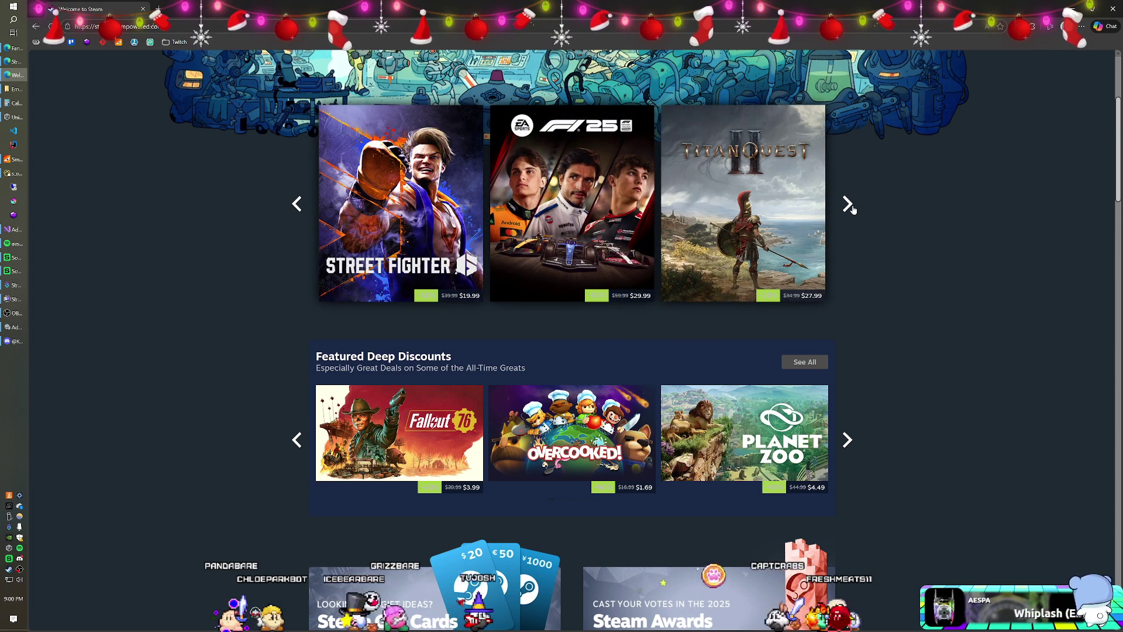
pyautogui.click(849, 206)
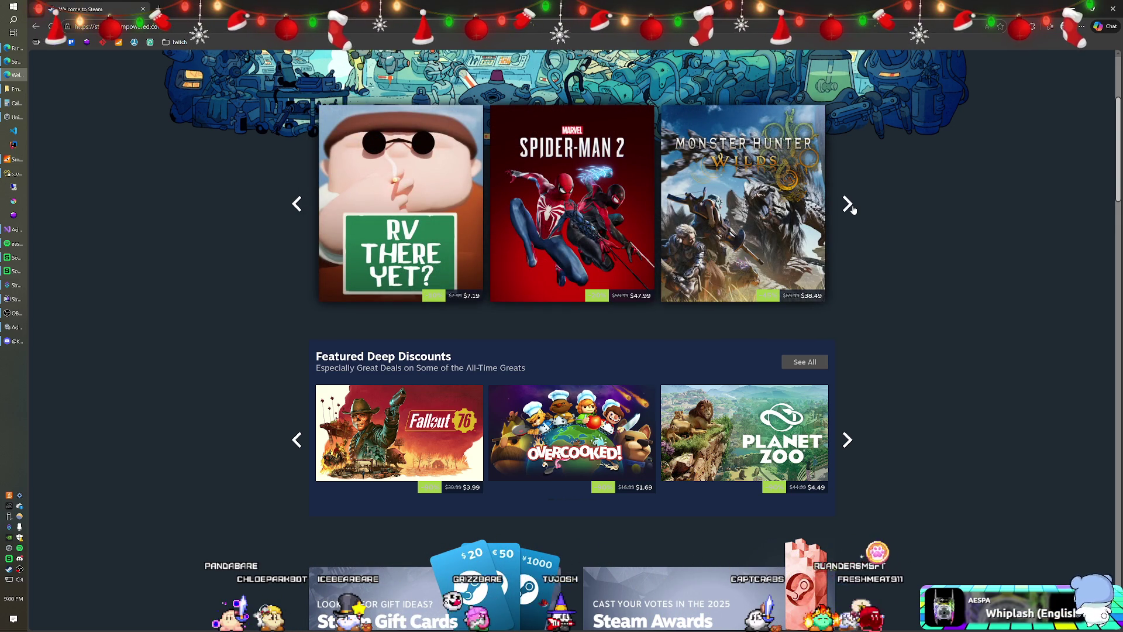
pyautogui.click(850, 206)
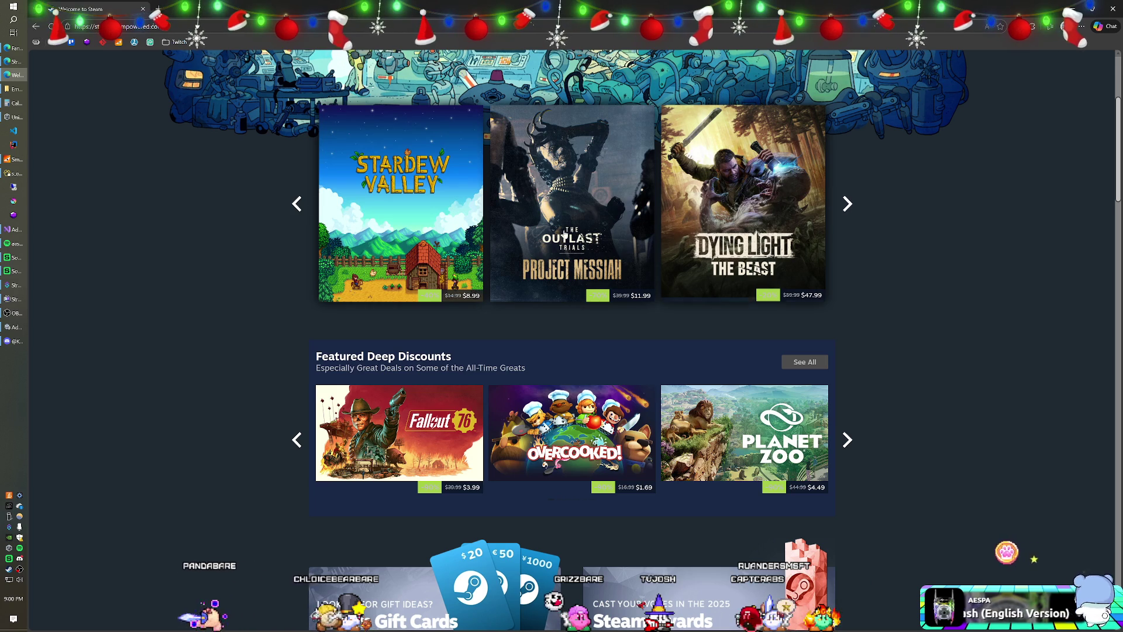
pyautogui.click(848, 205)
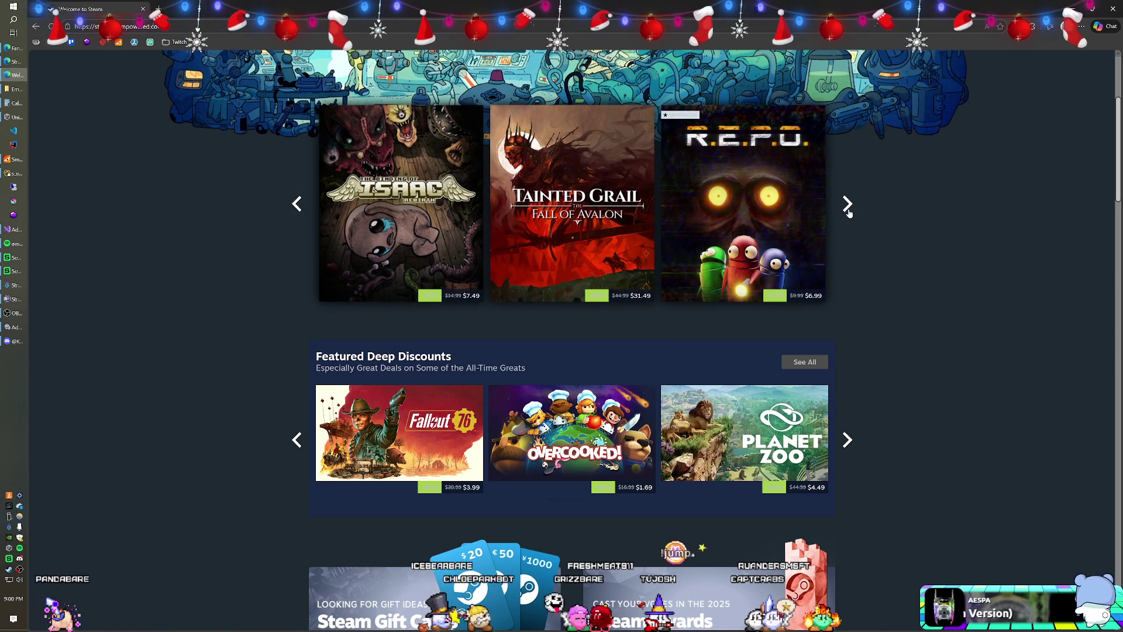
pyautogui.click(847, 206)
pyautogui.click(848, 211)
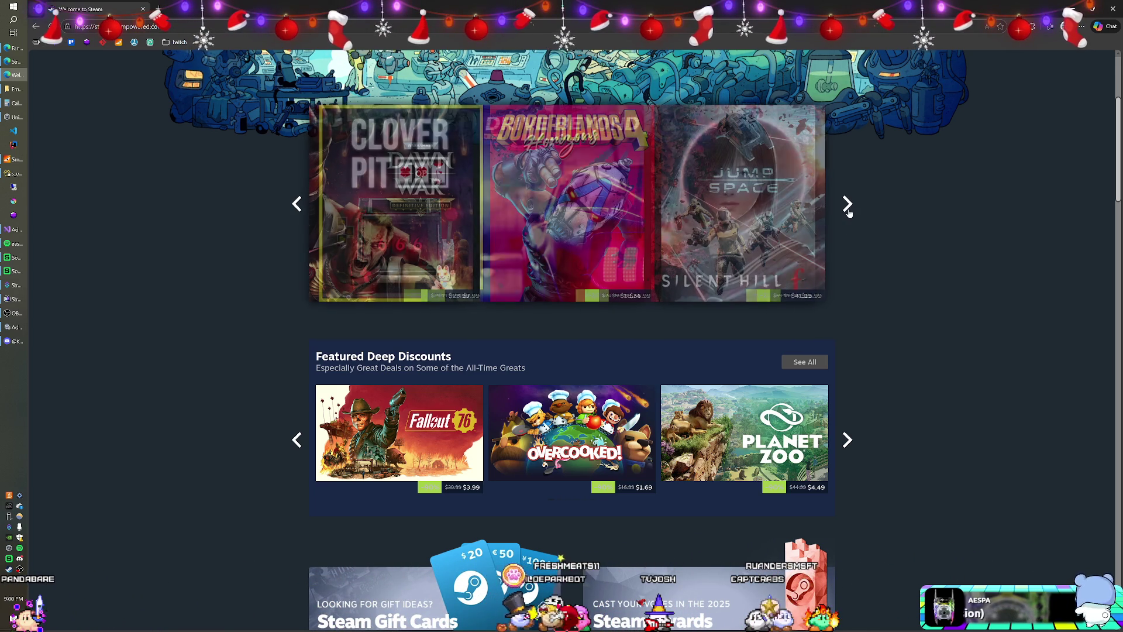
pyautogui.click(848, 206)
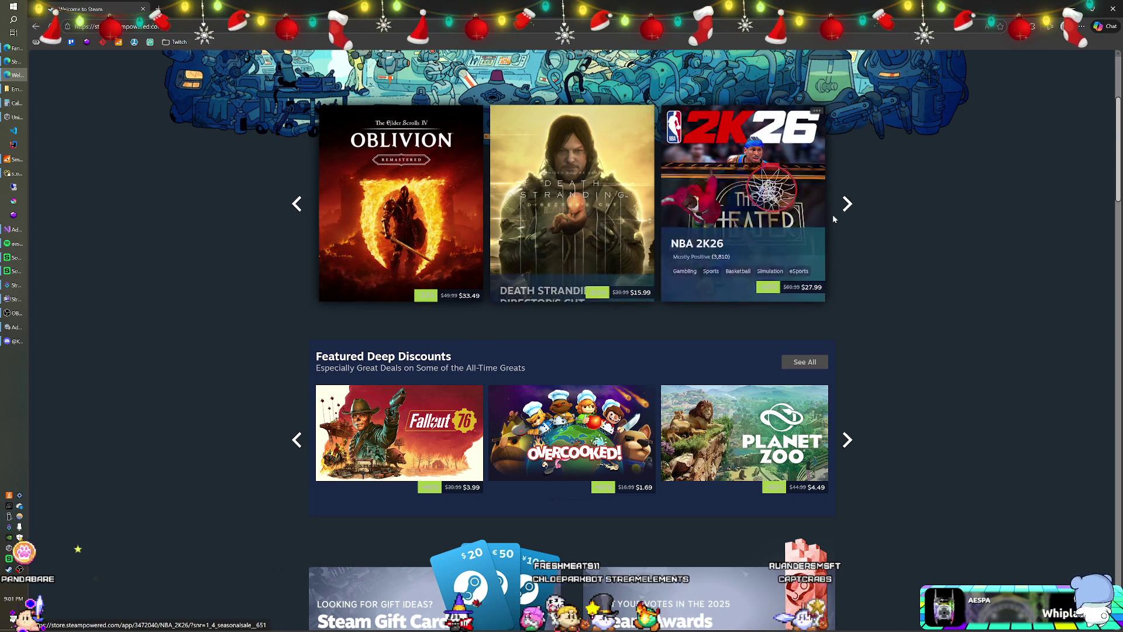
pyautogui.click(842, 216)
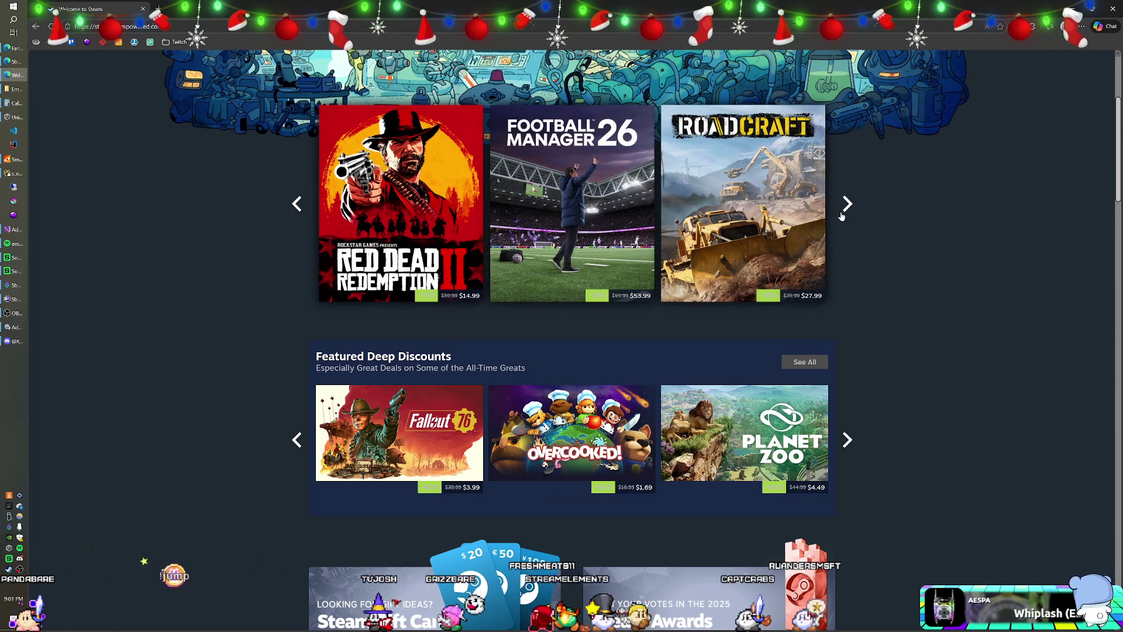
pyautogui.click(842, 216)
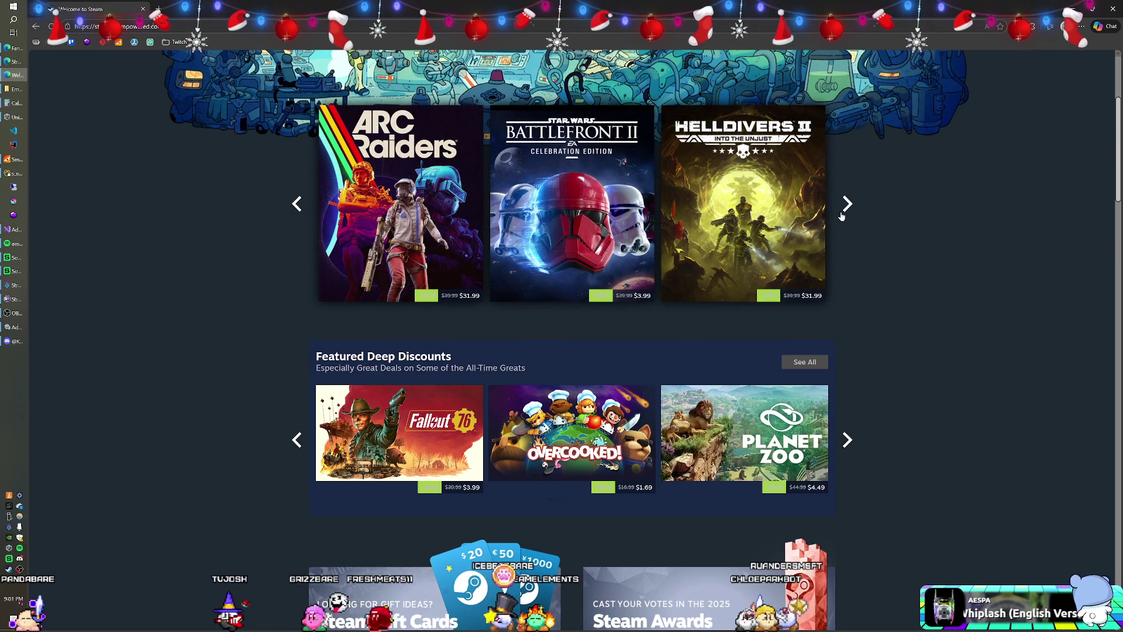
# Scroll down to the sale grid and bring up the link options for Outer Wilds
pyautogui.scroll(-3, 841, 216)
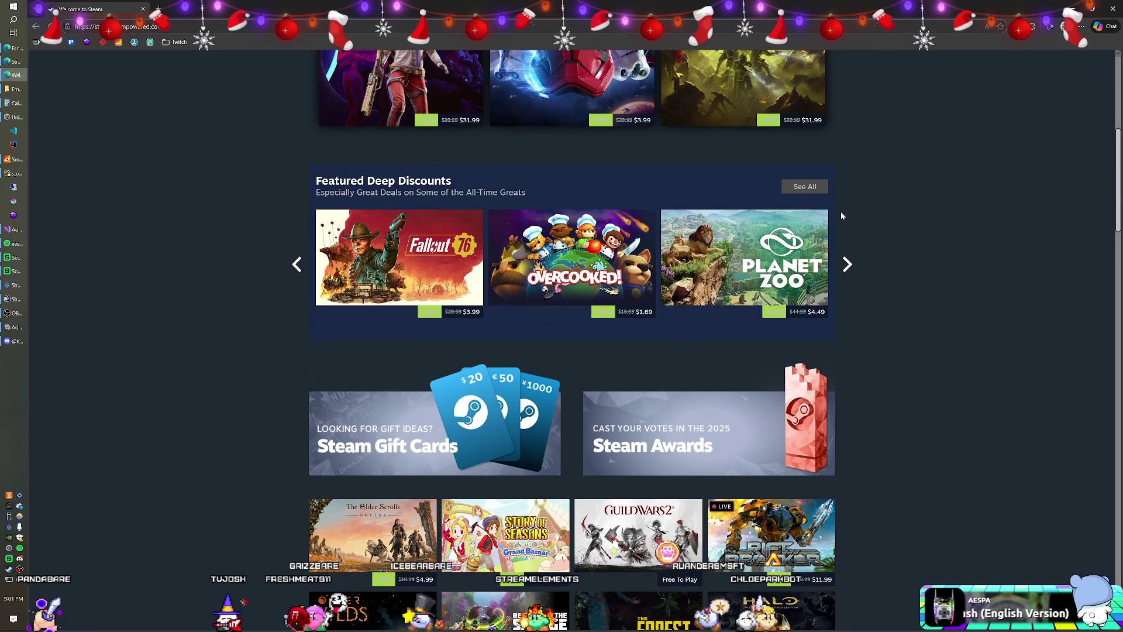
pyautogui.scroll(-2, 841, 216)
pyautogui.moveTo(563, 171)
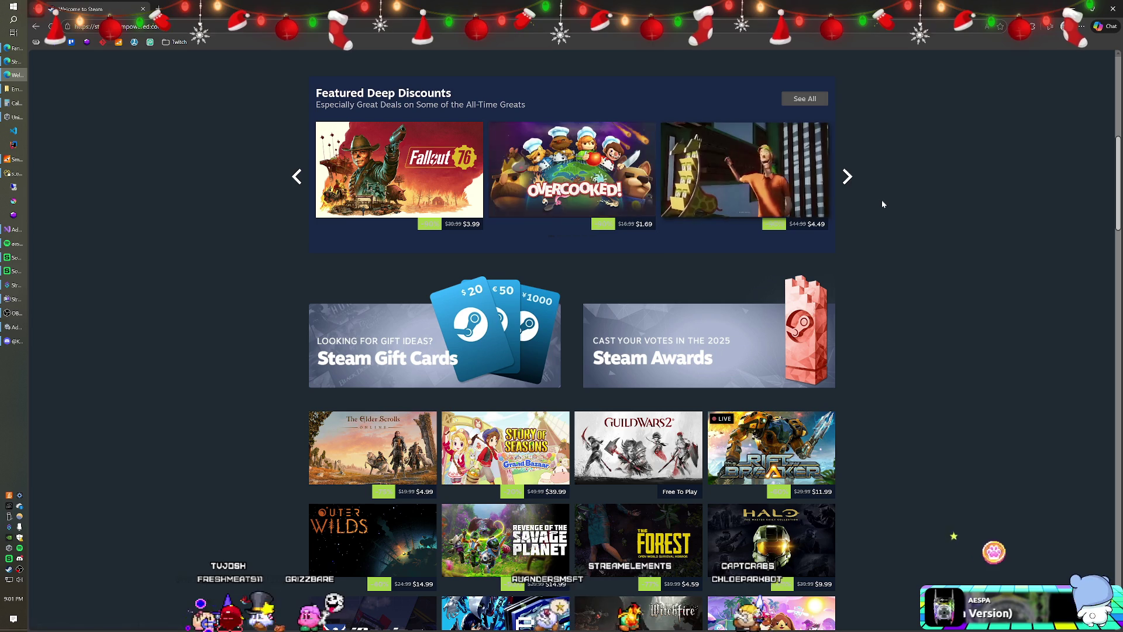
pyautogui.scroll(-4, 879, 189)
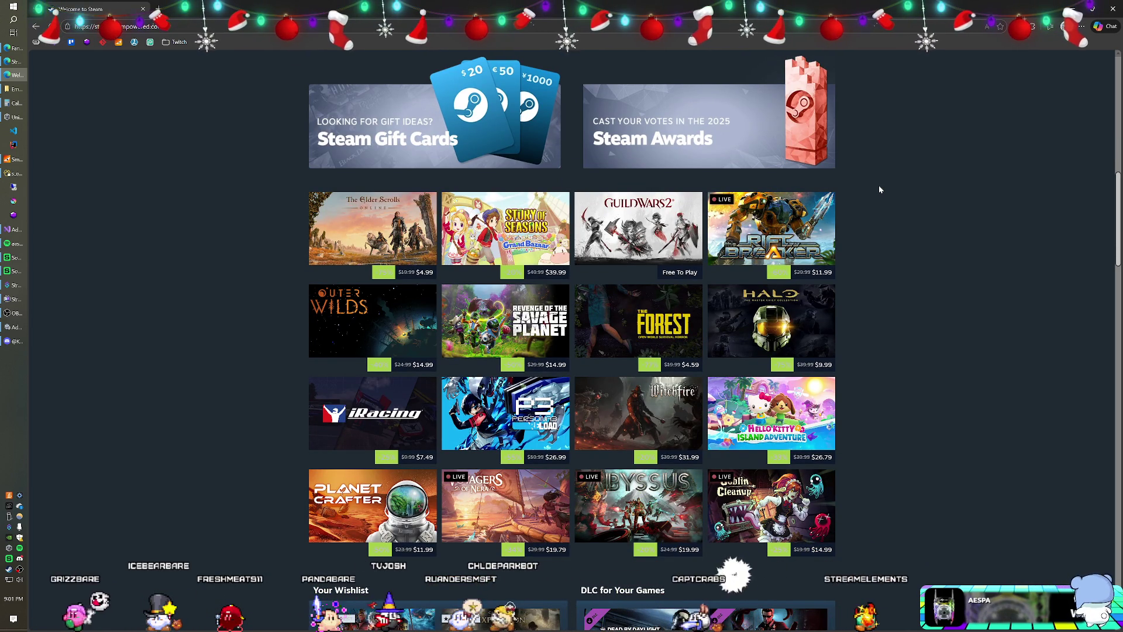
pyautogui.scroll(-1, 879, 189)
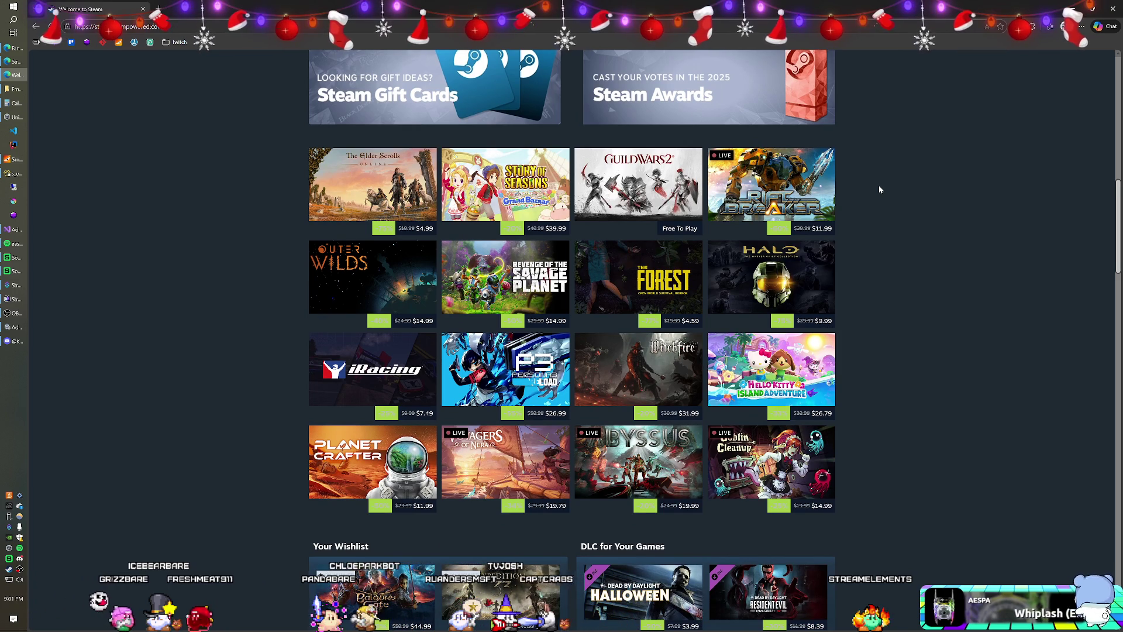
pyautogui.scroll(-1, 879, 189)
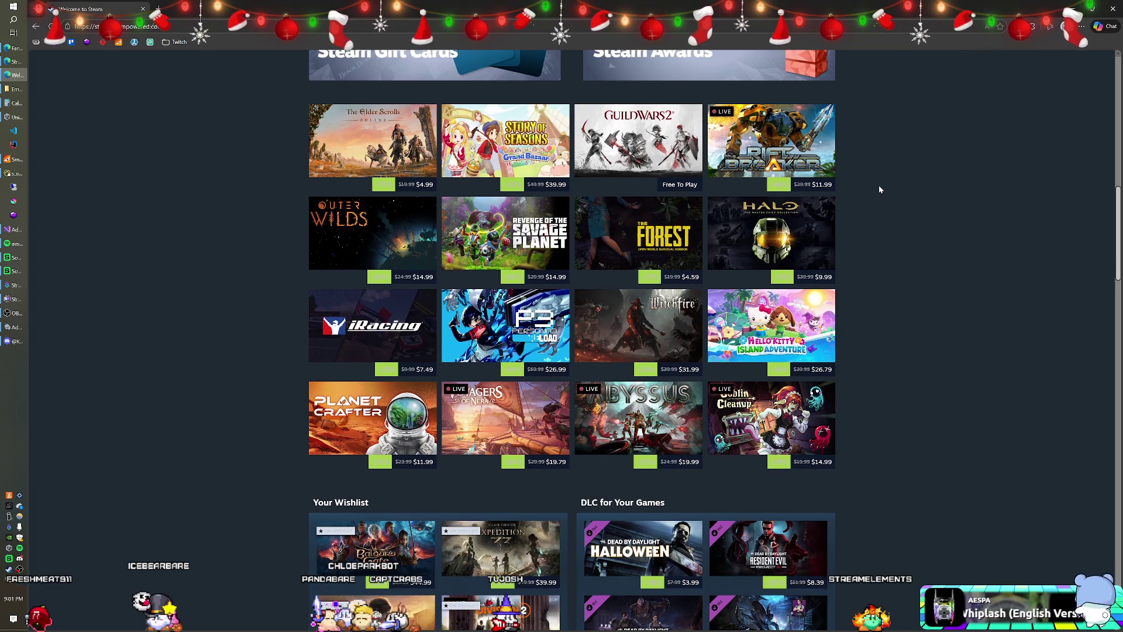
pyautogui.scroll(1, 880, 189)
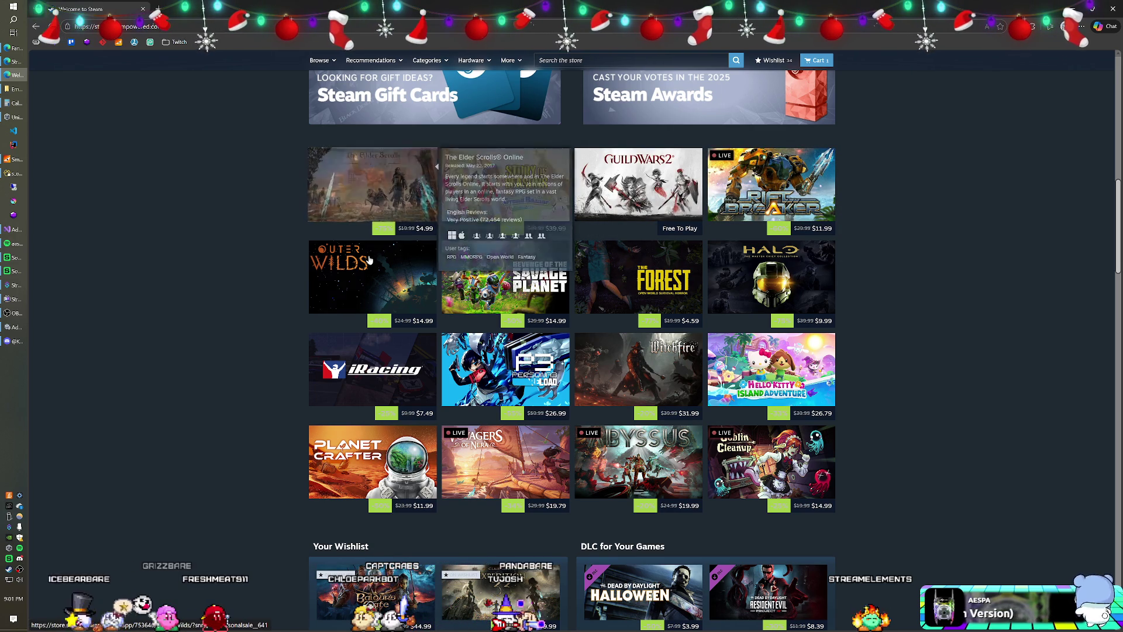
pyautogui.moveTo(358, 271)
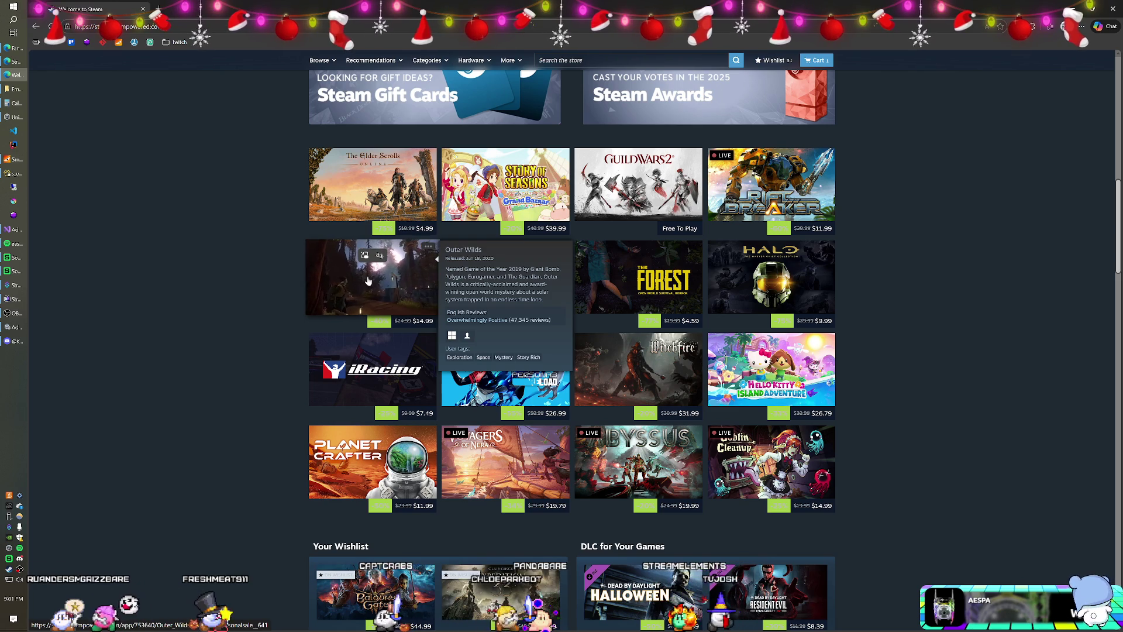
pyautogui.rightClick(418, 289)
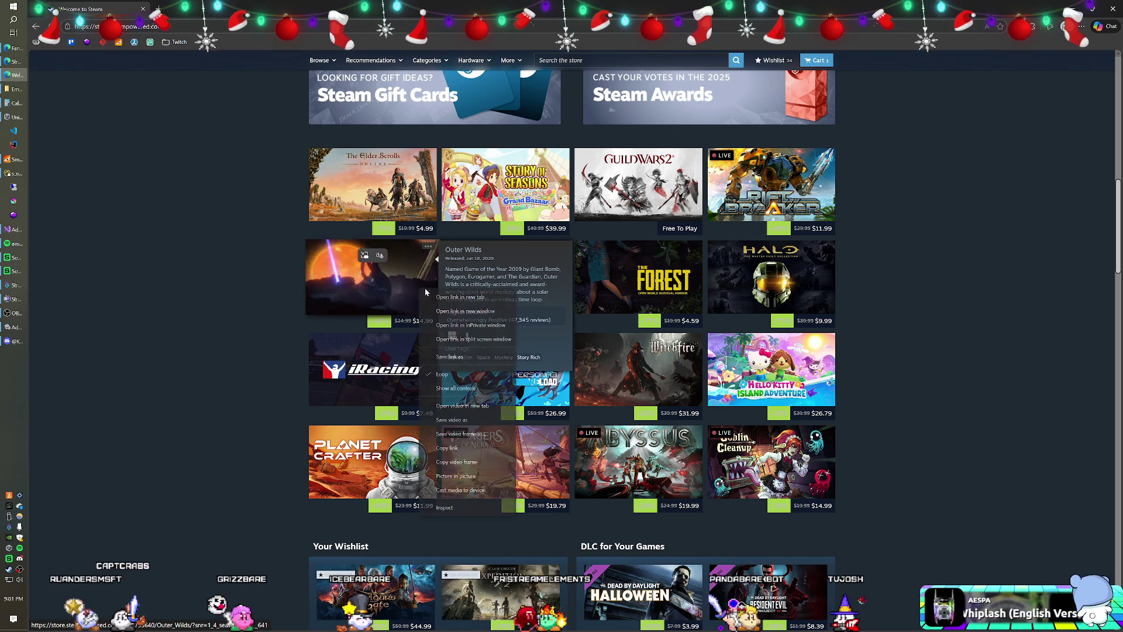
# Open the Outer Wilds store page in a new background tab
pyautogui.click(442, 297)
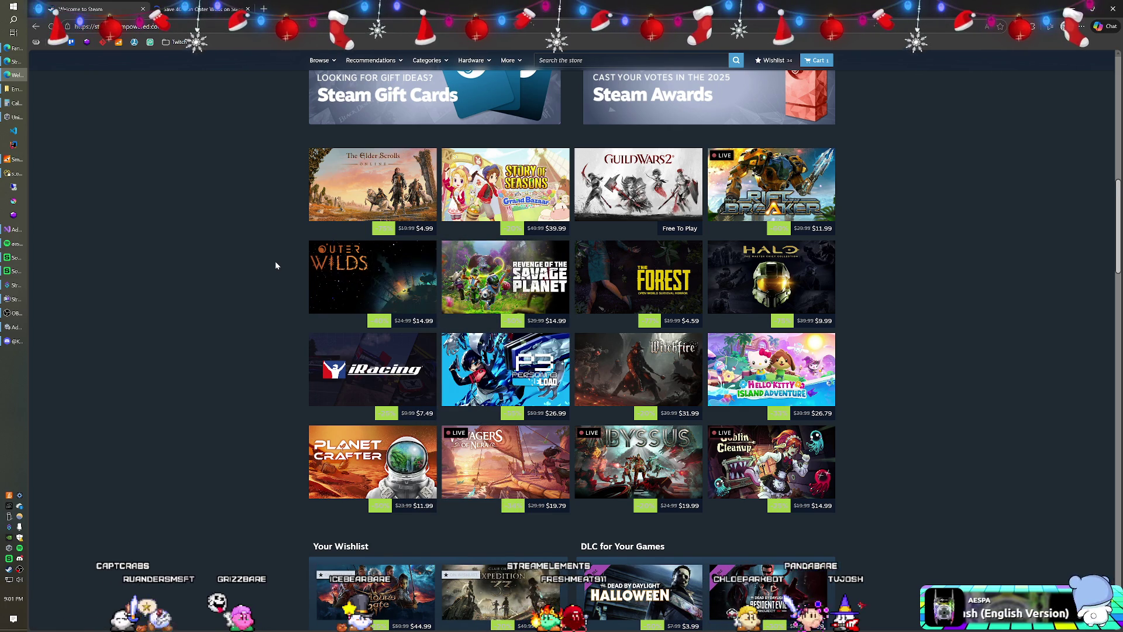
pyautogui.scroll(-2, 276, 263)
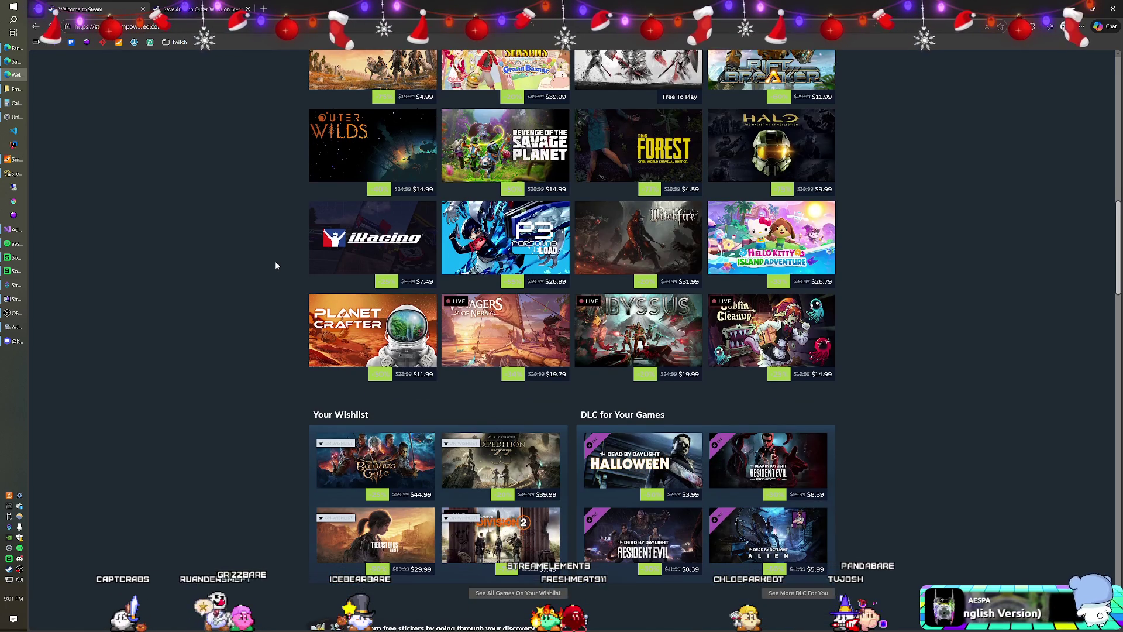
pyautogui.scroll(-3, 276, 265)
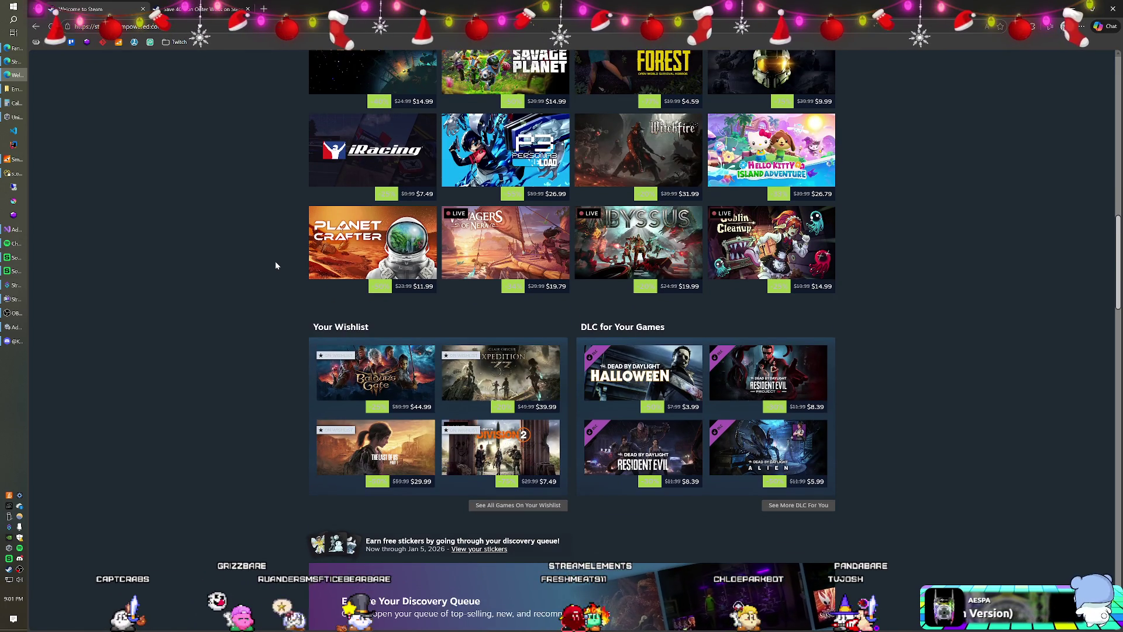
pyautogui.scroll(-1, 276, 265)
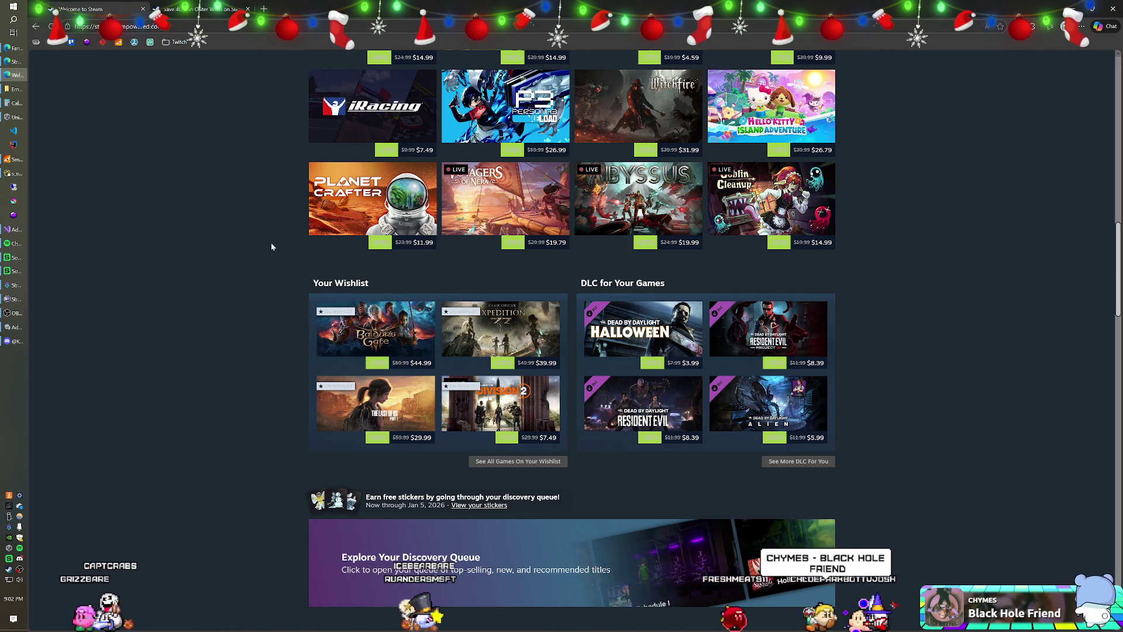
# Open Halo: The Master Chief Collection (75% off) in a new background tab
pyautogui.scroll(2, 261, 244)
pyautogui.moveTo(329, 241)
pyautogui.scroll(3, 329, 241)
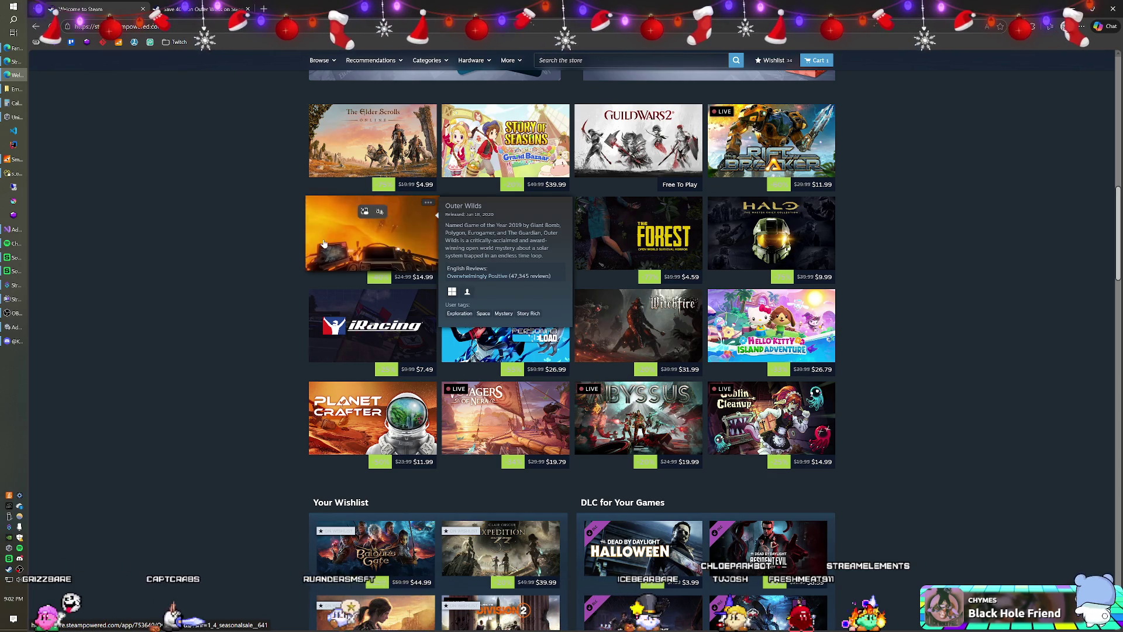
pyautogui.scroll(-1, 311, 246)
pyautogui.scroll(-2, 312, 247)
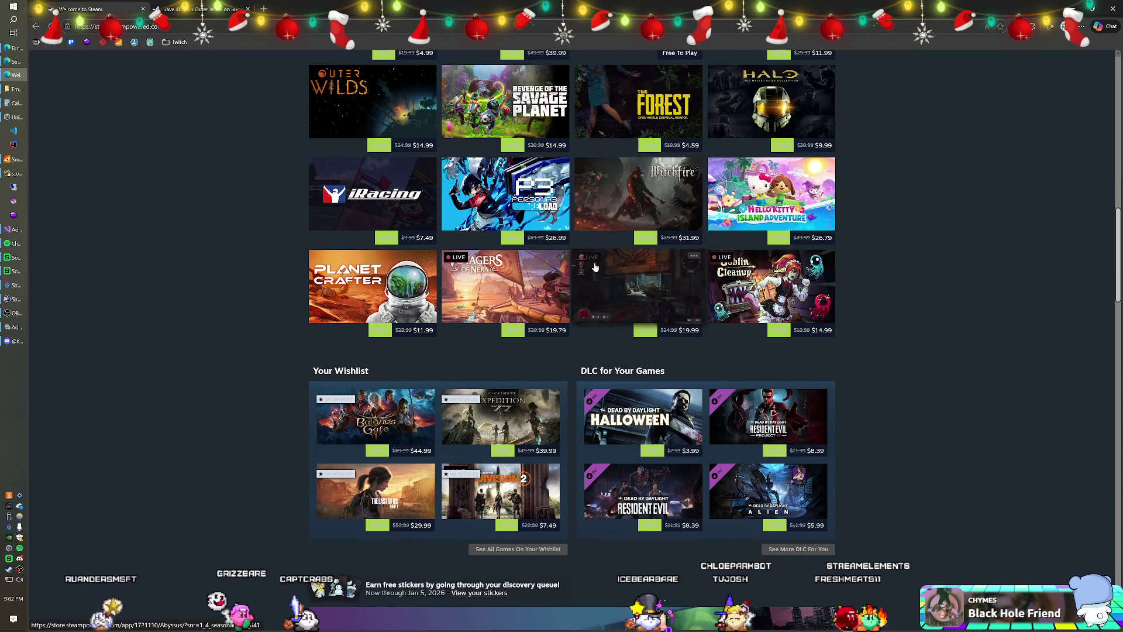
pyautogui.moveTo(528, 281)
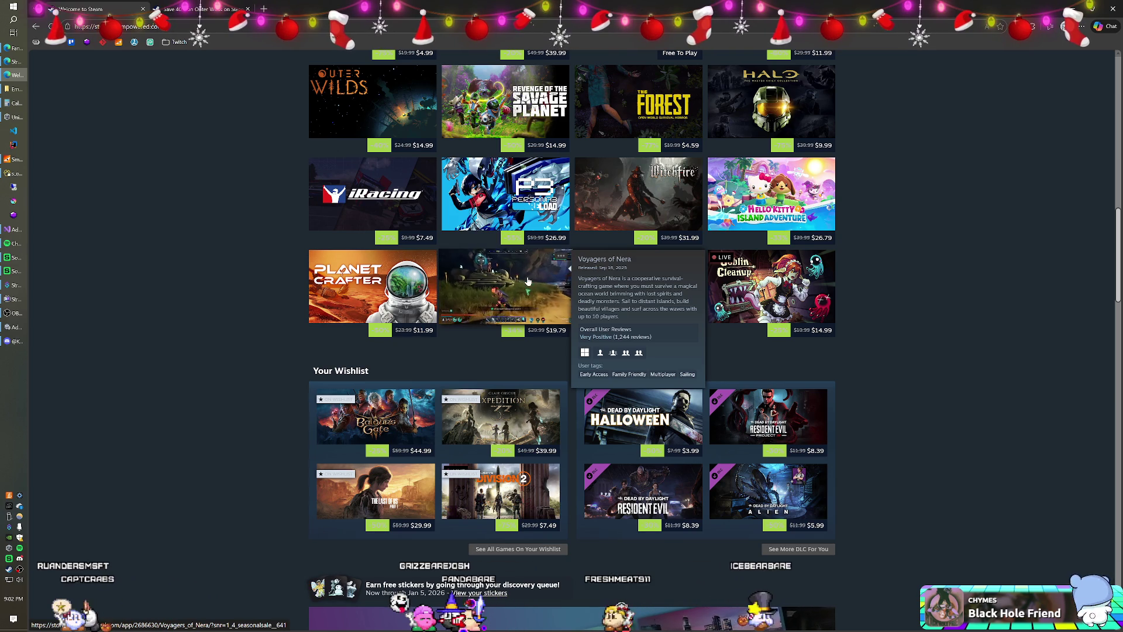
pyautogui.moveTo(640, 215)
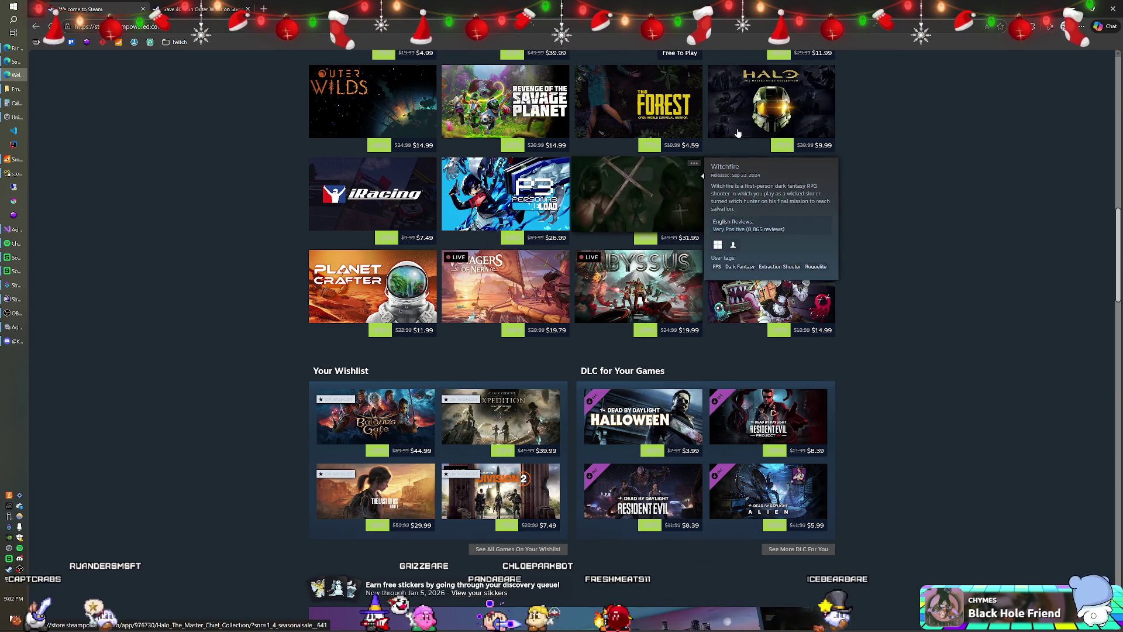
pyautogui.moveTo(742, 121)
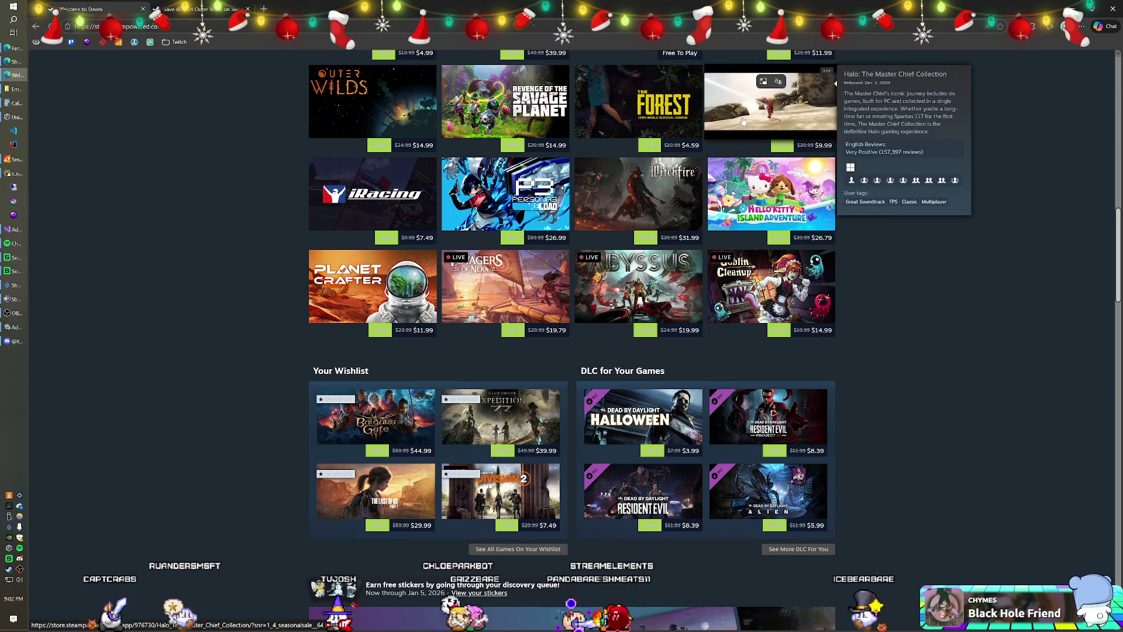
pyautogui.scroll(1, 738, 136)
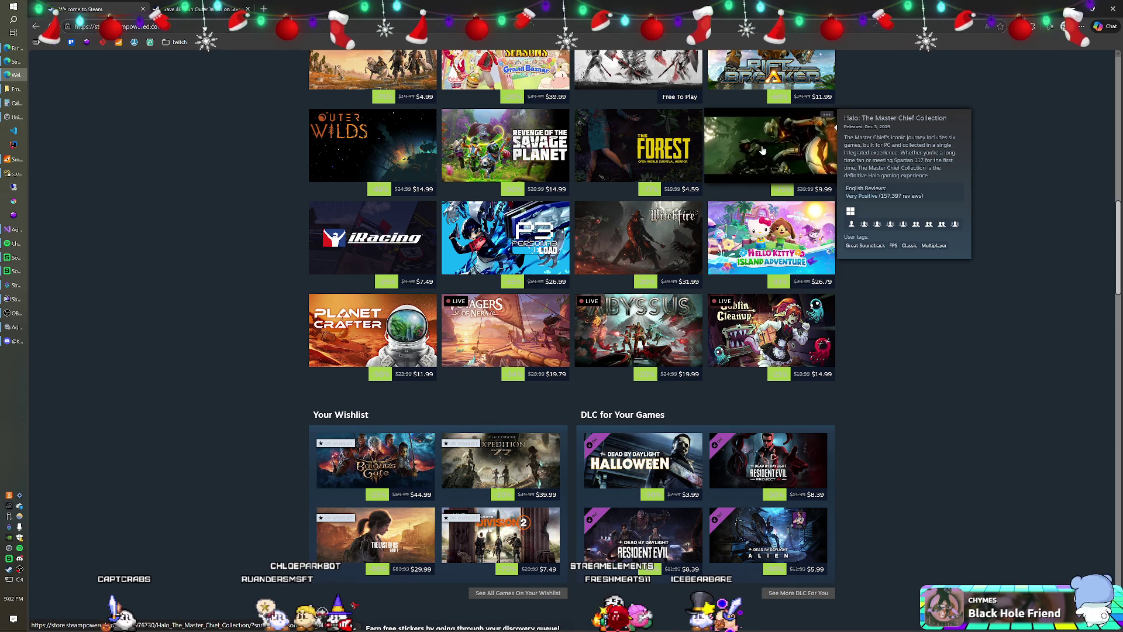
pyautogui.rightClick(763, 149)
pyautogui.click(797, 156)
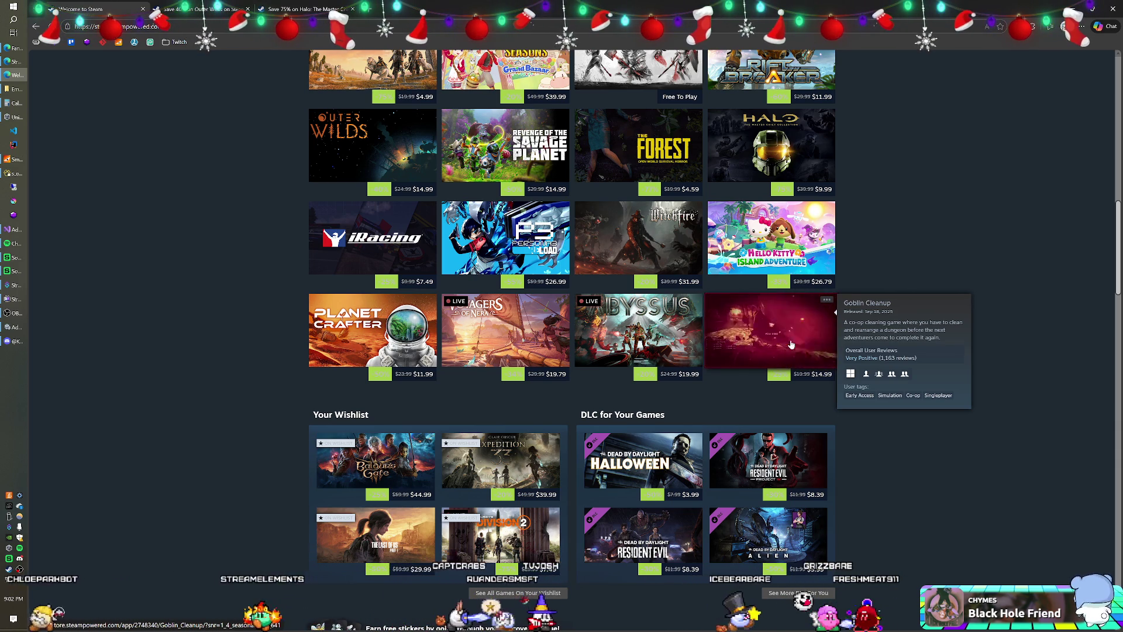
pyautogui.scroll(-3, 590, 296)
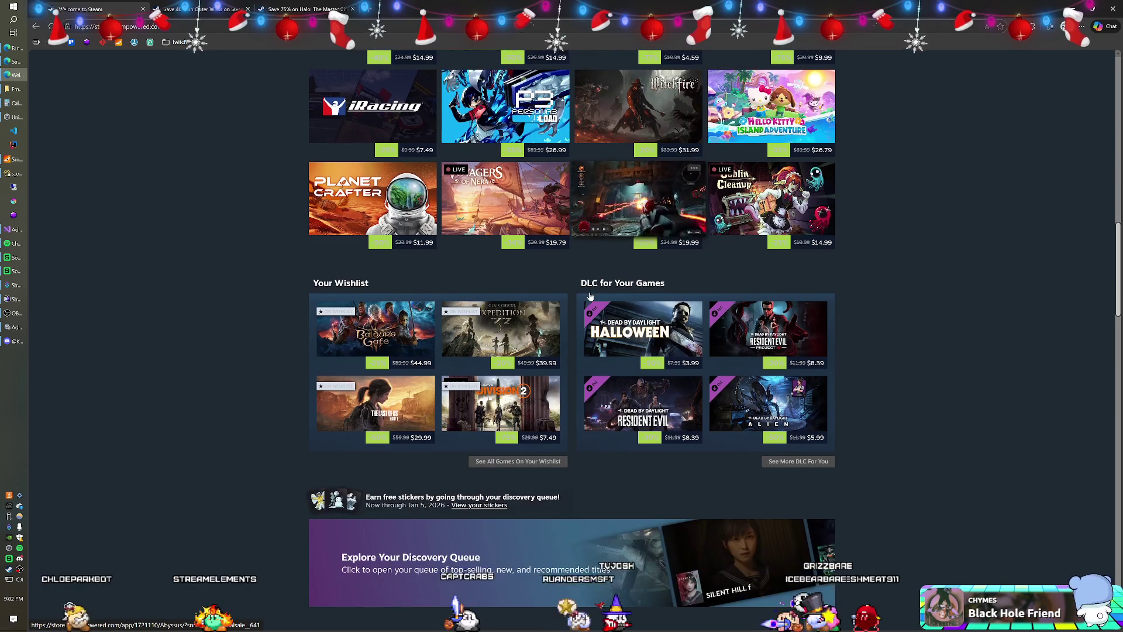
# Open the PEAK (38% off) and Tiny Glade (25% off) store pages in new tabs
pyautogui.scroll(-1, 589, 296)
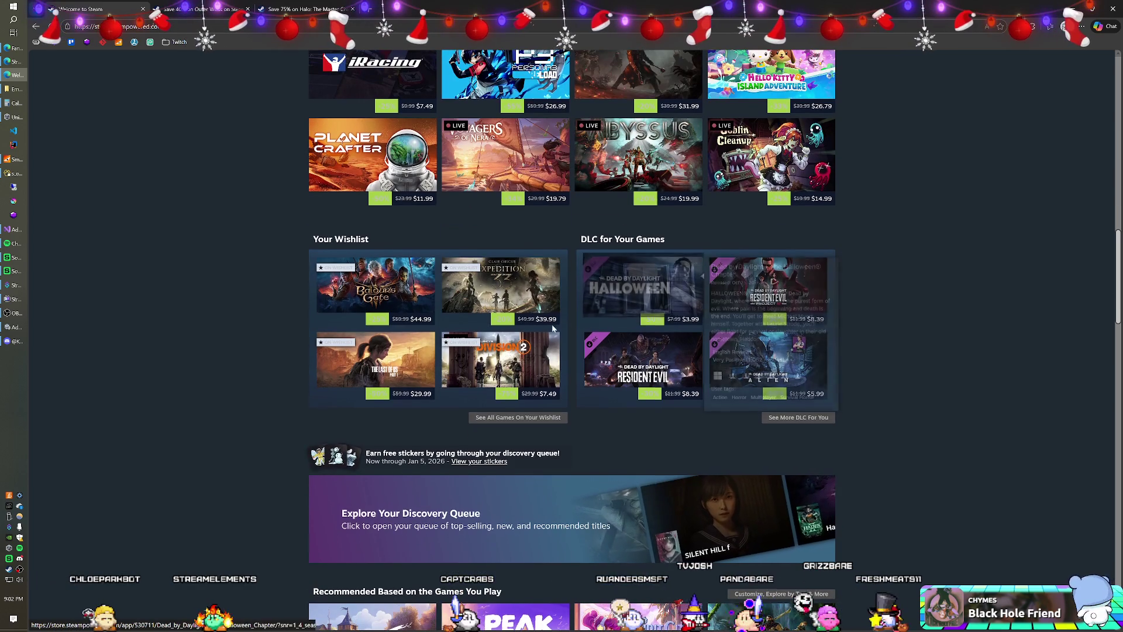
pyautogui.scroll(-5, 553, 328)
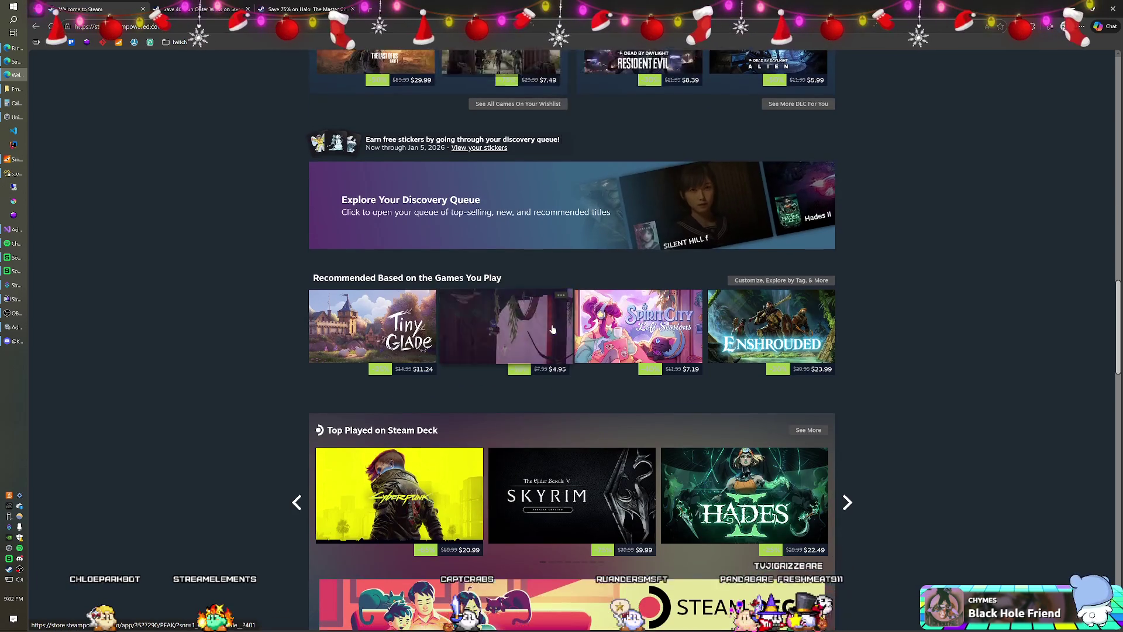
pyautogui.scroll(-1, 553, 329)
pyautogui.click(521, 304)
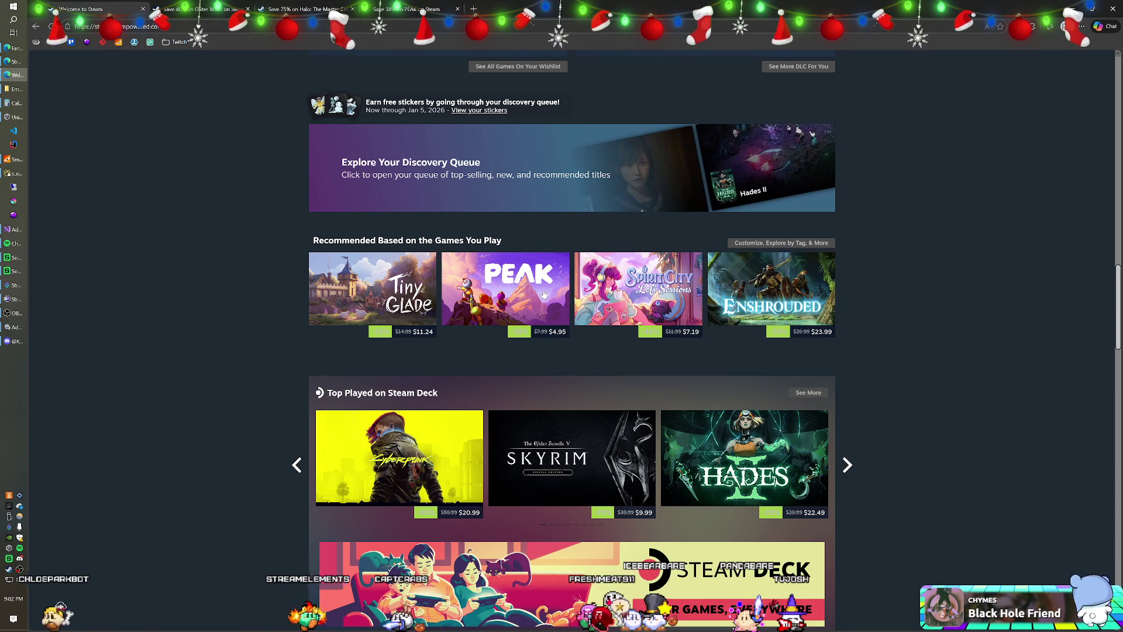
pyautogui.moveTo(400, 264)
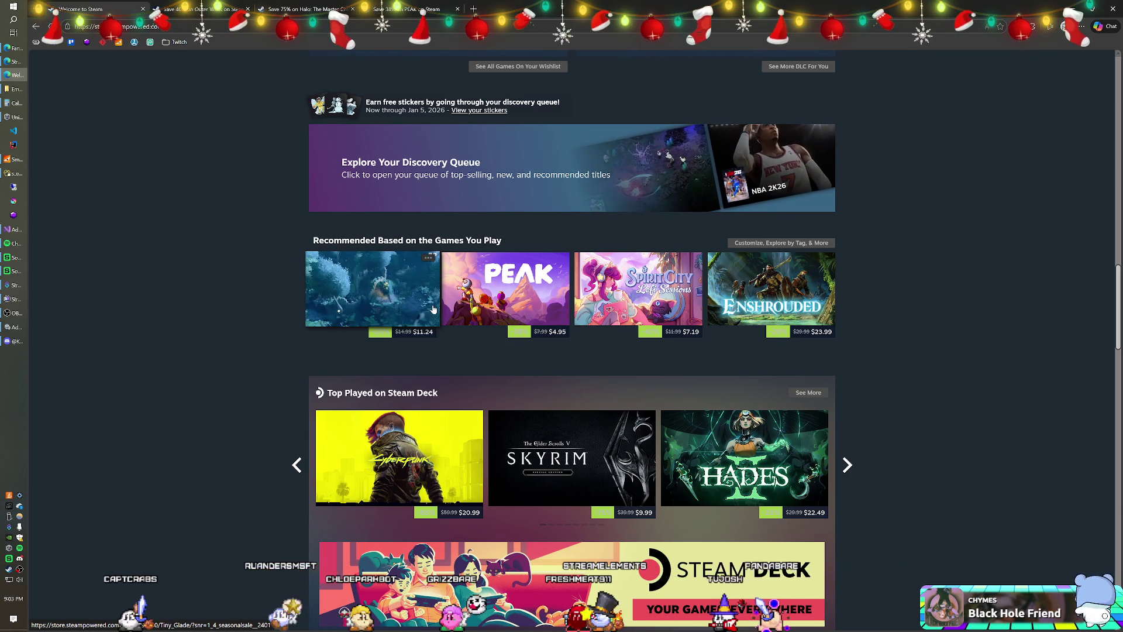
pyautogui.rightClick(404, 300)
pyautogui.click(442, 310)
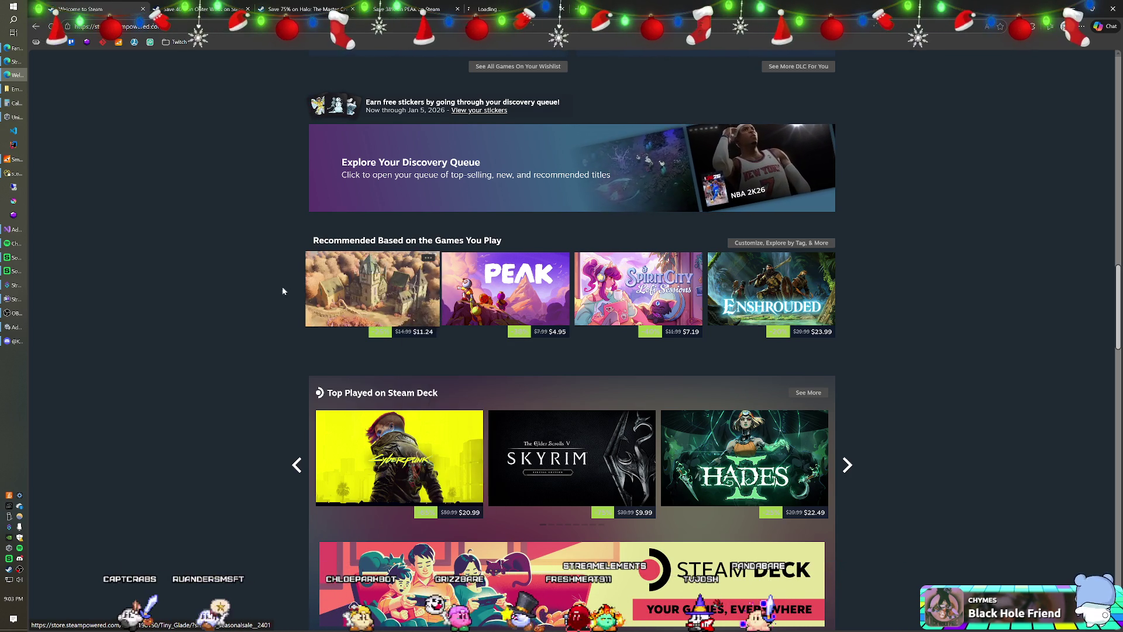
# Advance the Top Played on Steam Deck row, then start a blank browser tab
pyautogui.scroll(-3, 285, 282)
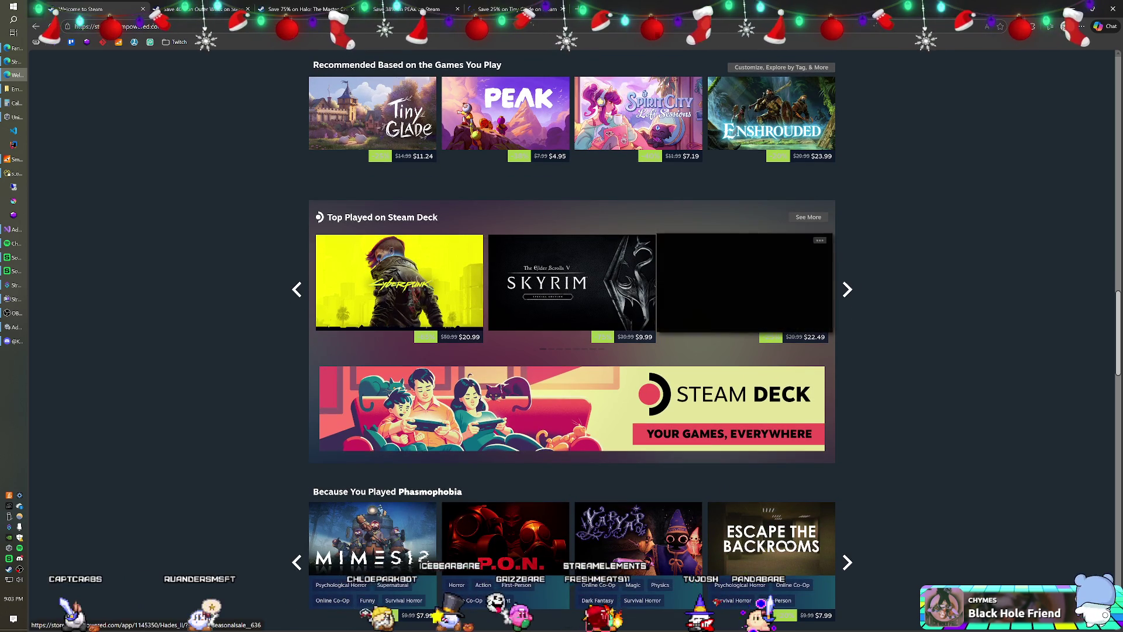
pyautogui.click(848, 289)
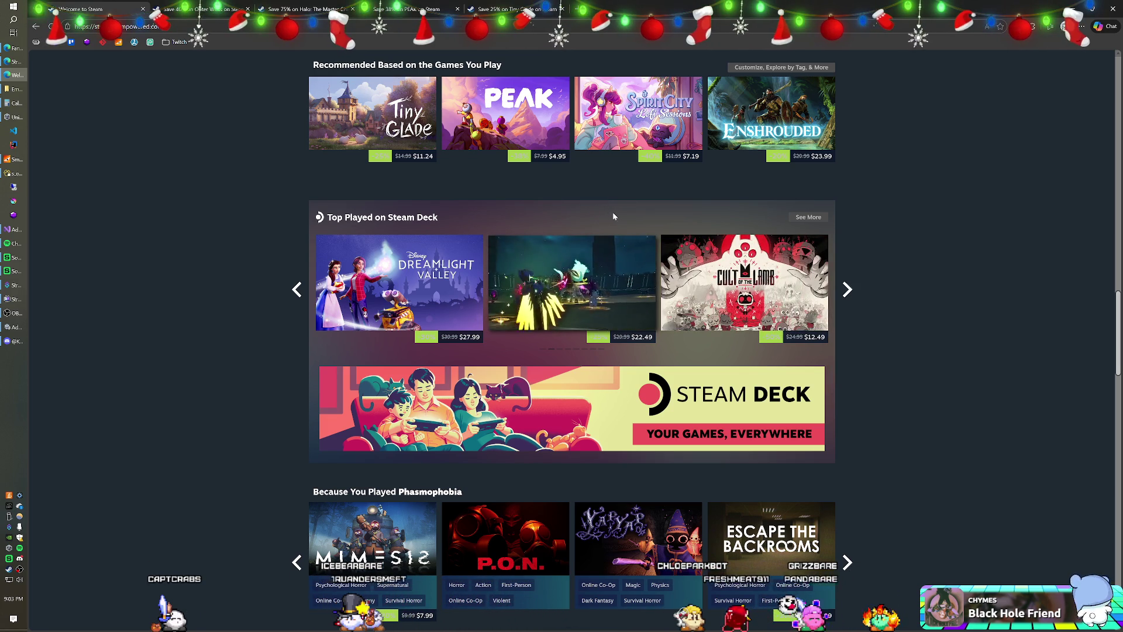
pyautogui.click(583, 18)
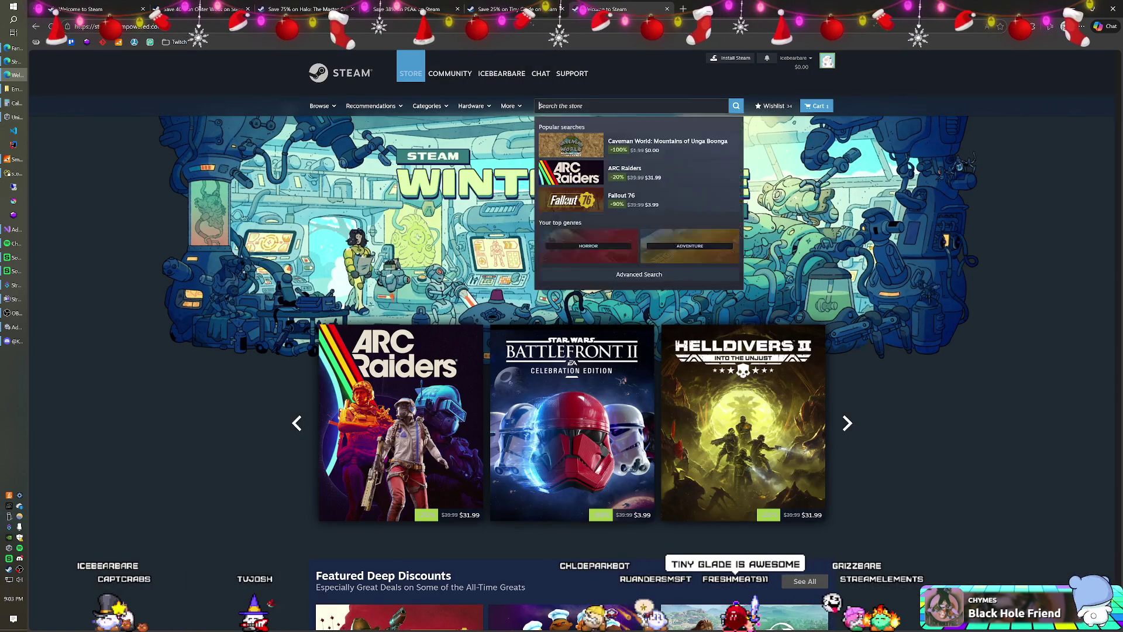
# Find Sea of Solitude in the store and watch its trailer full screen
pyautogui.write('sea of s')
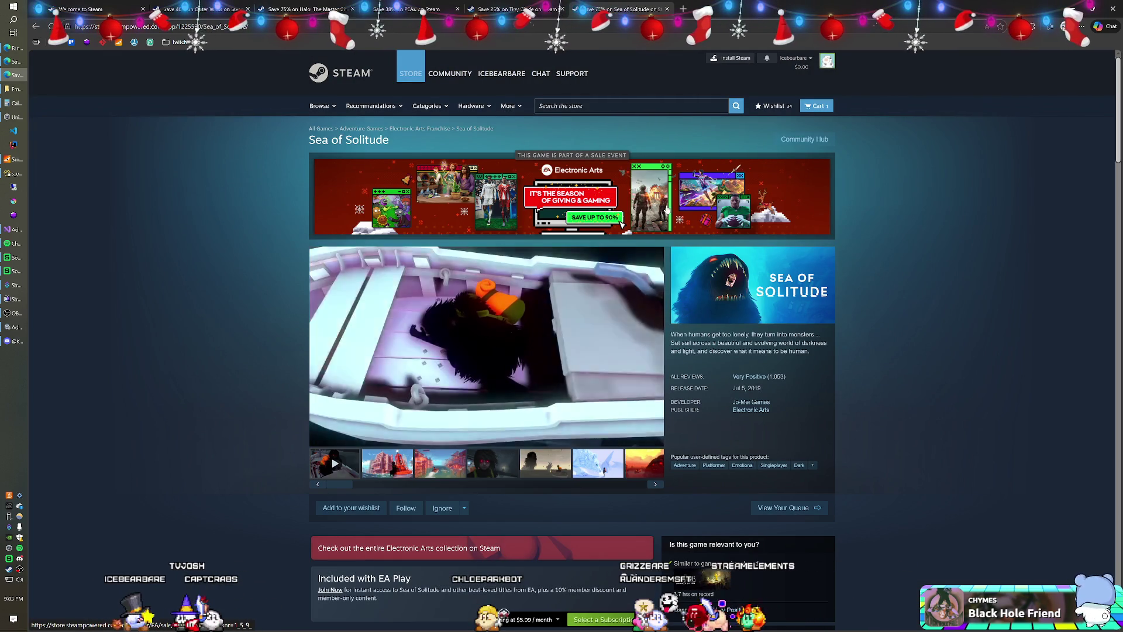
pyautogui.scroll(-1, 581, 275)
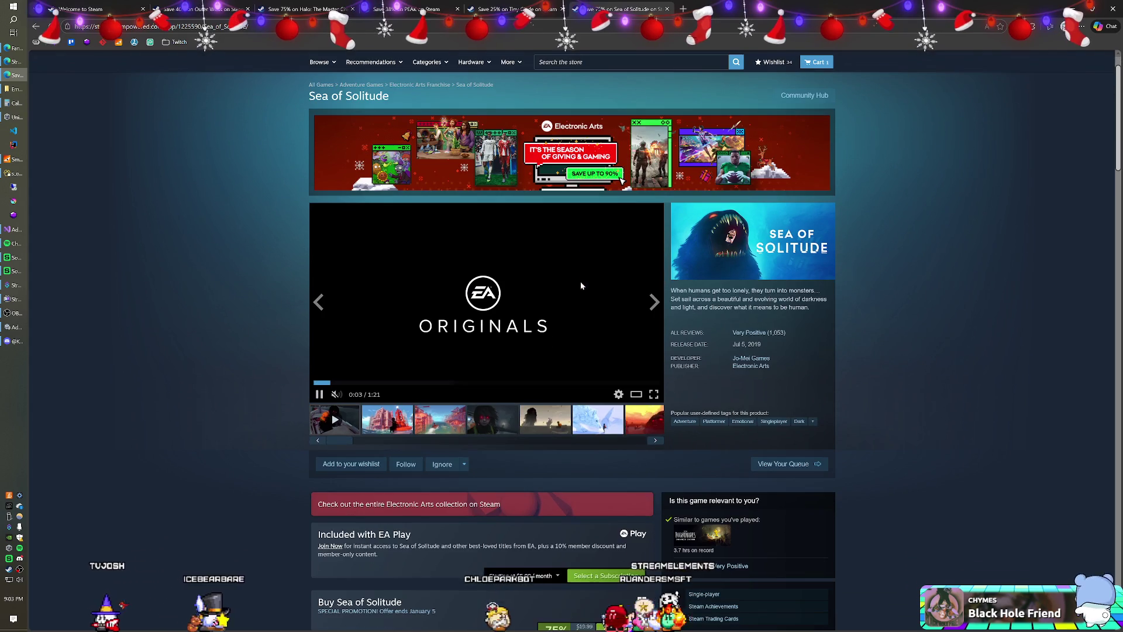
pyautogui.click(654, 395)
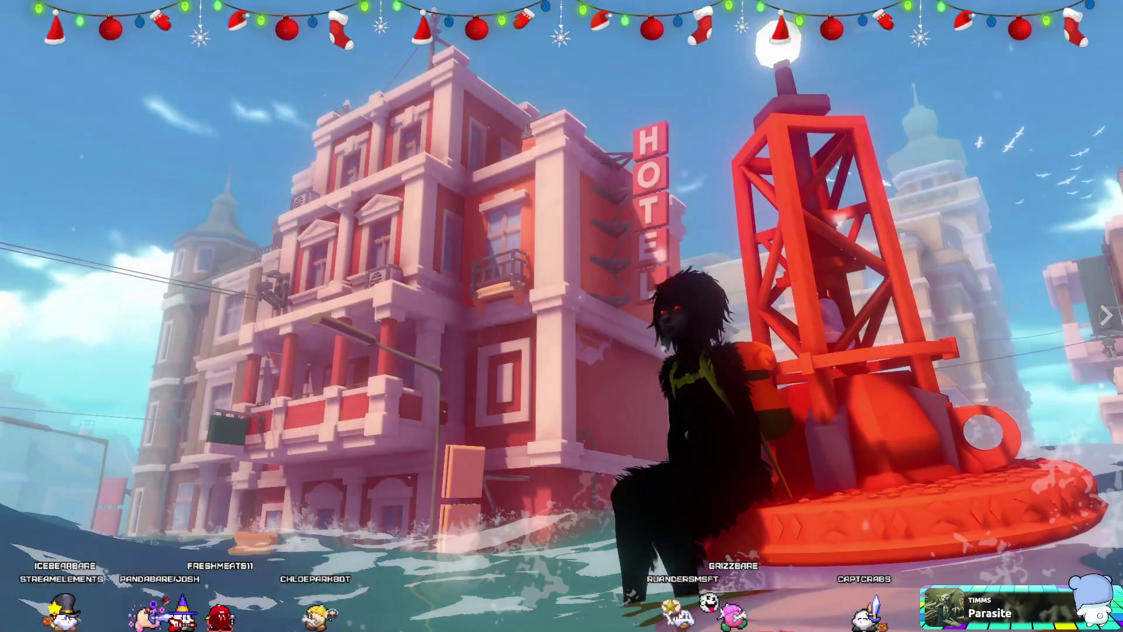
pyautogui.press('Escape')
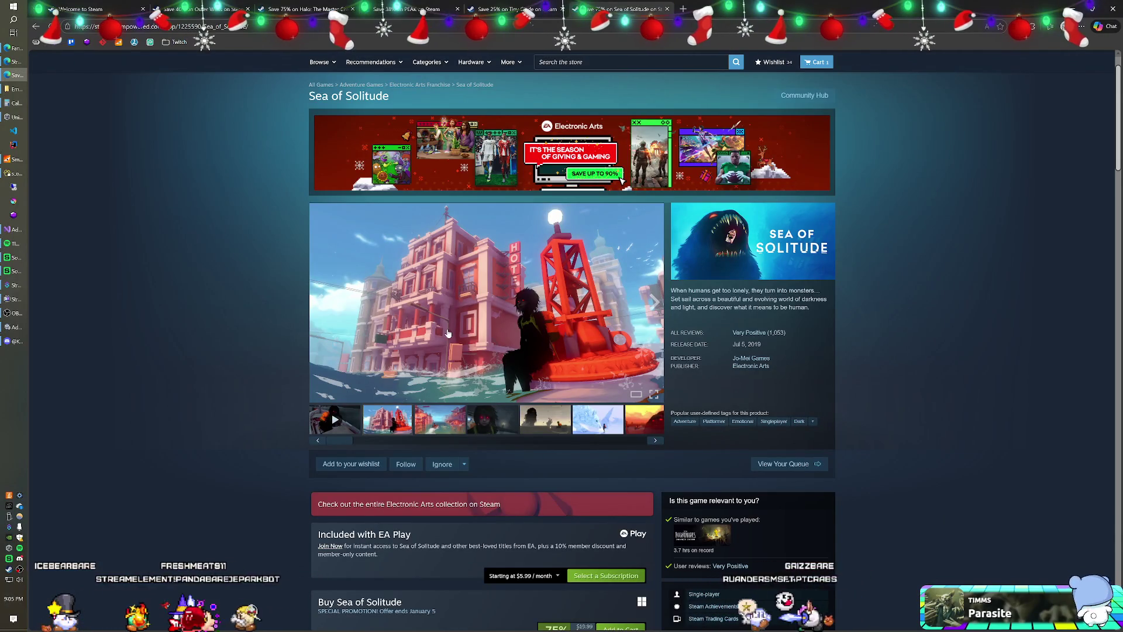
# Close the wishlisted Sea of Solitude page ($4.99), returning to the homepage
pyautogui.scroll(-4, 485, 339)
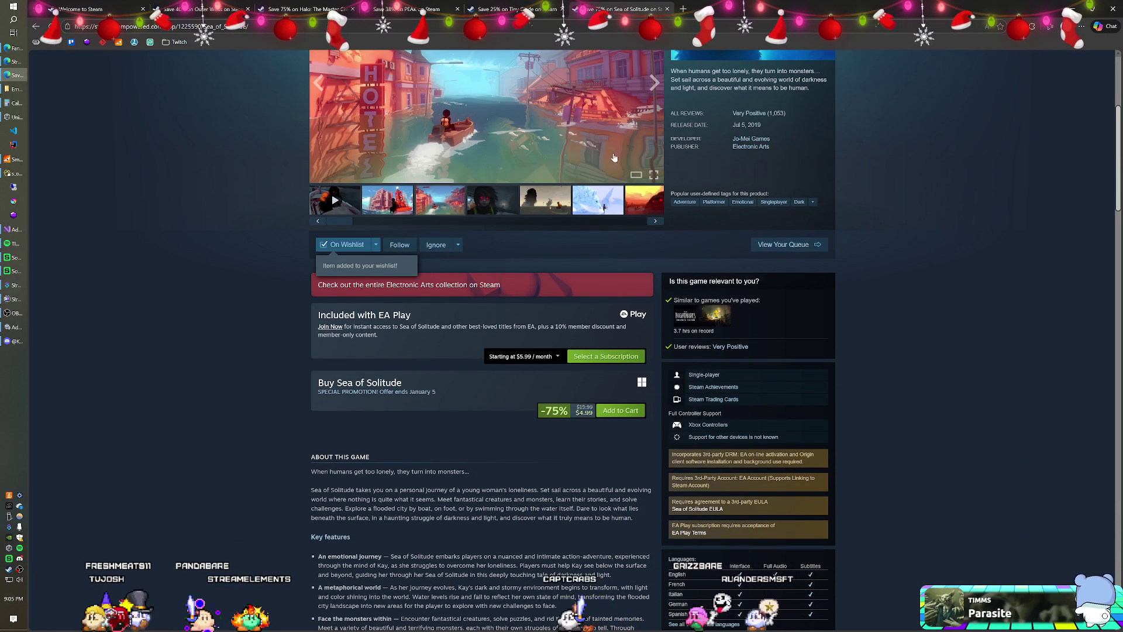
pyautogui.scroll(4, 614, 158)
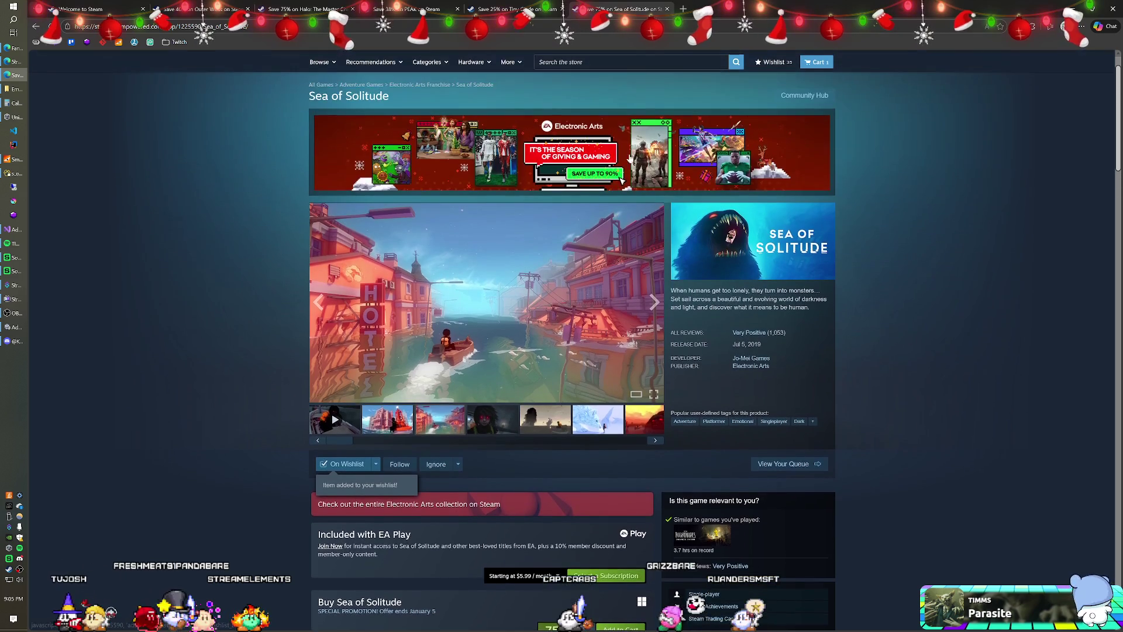
pyautogui.click(667, 9)
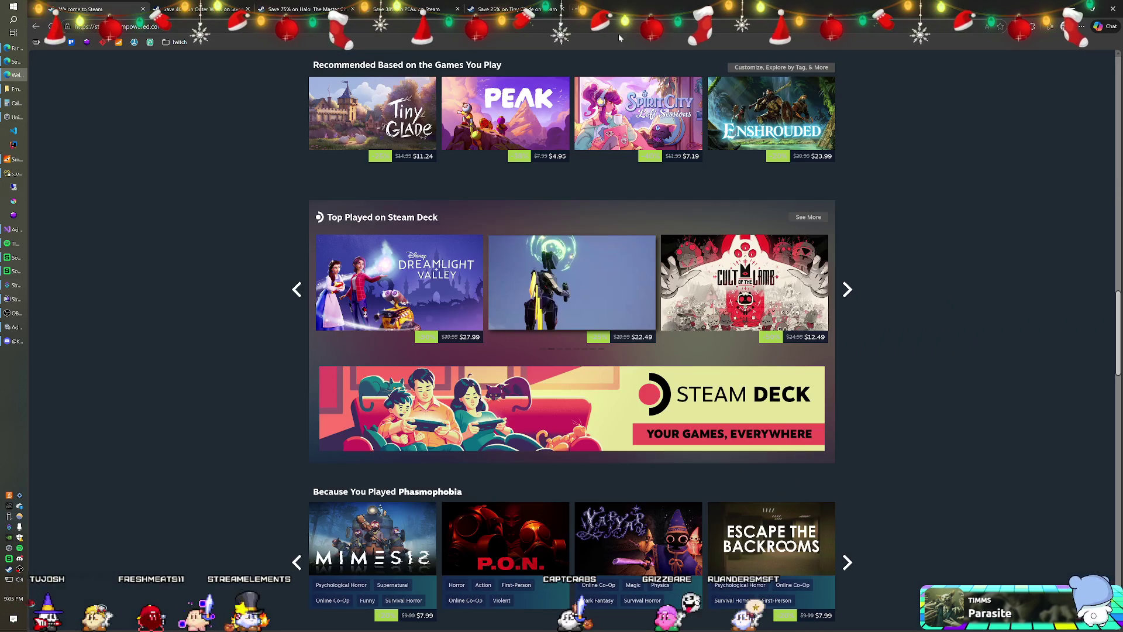
# Add Outer Wilds to the wishlist and close its tab
pyautogui.click(228, 11)
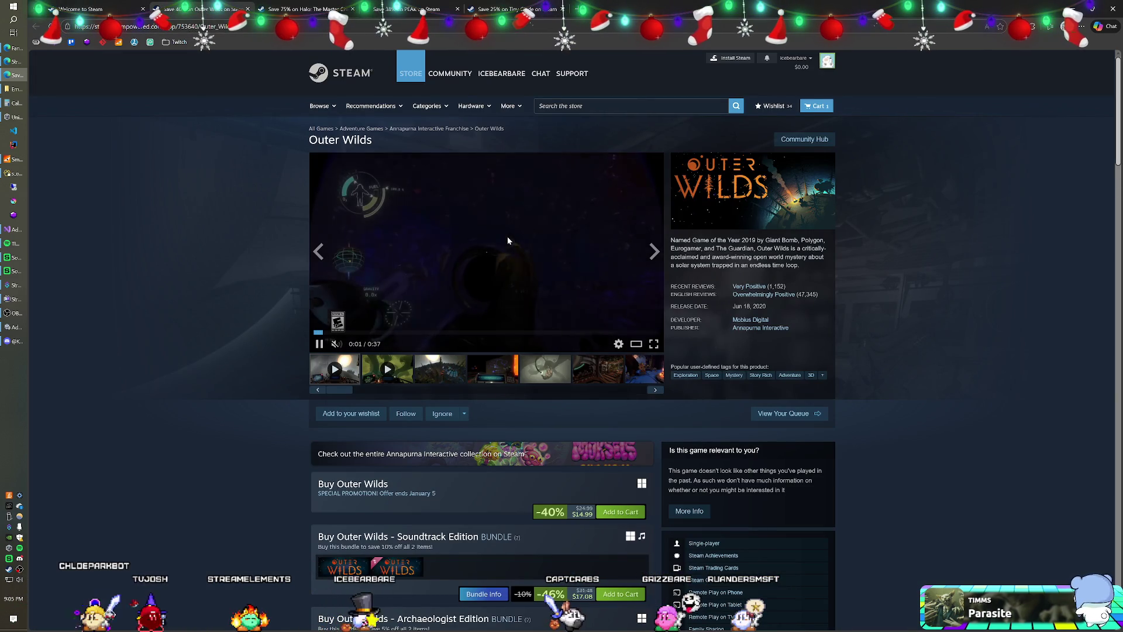
pyautogui.scroll(-2, 503, 405)
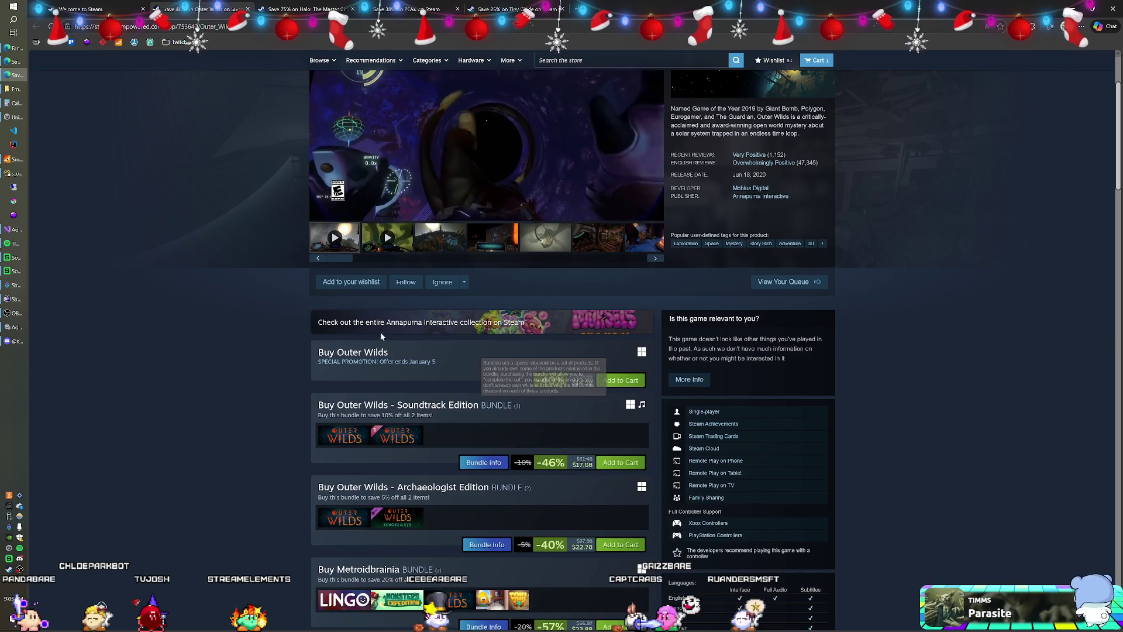
pyautogui.click(351, 282)
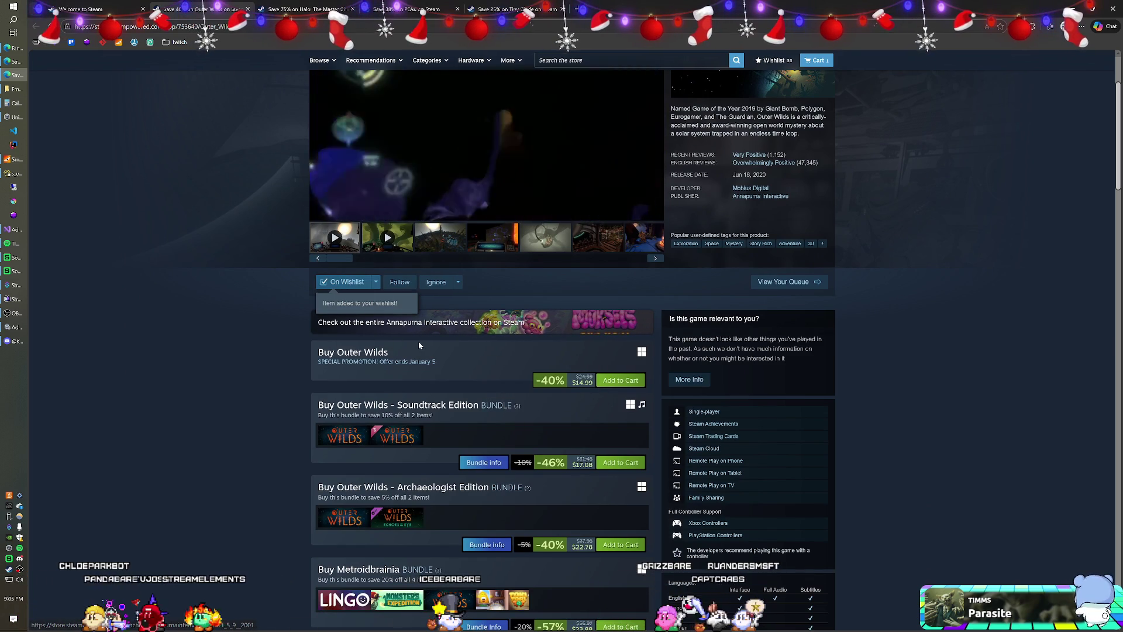
pyautogui.scroll(2, 310, 329)
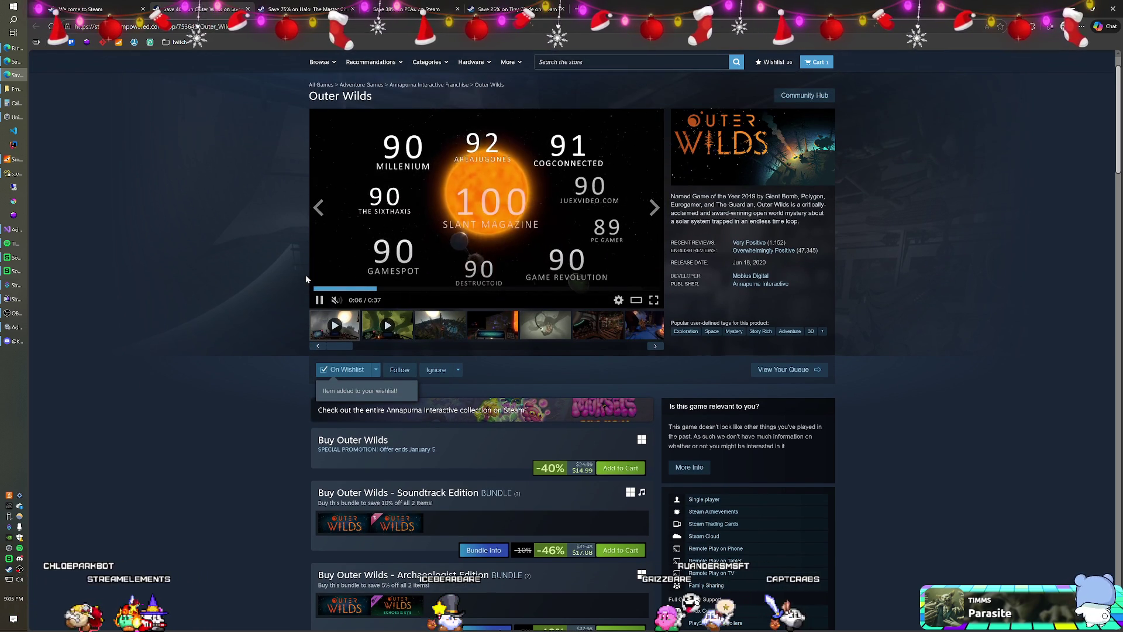
pyautogui.scroll(1, 272, 259)
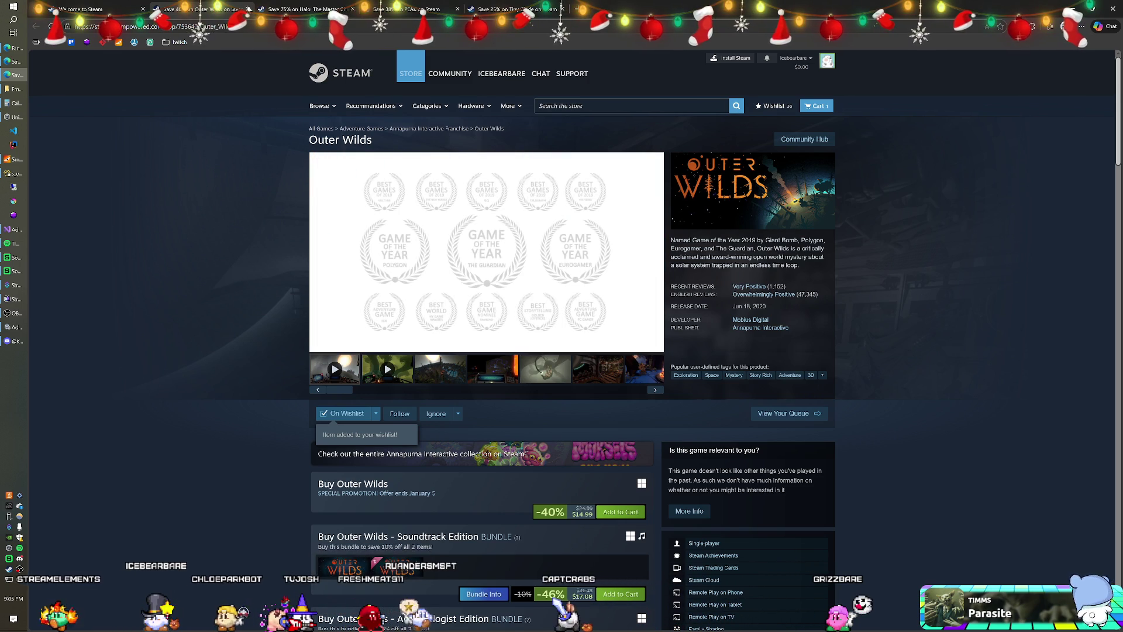
pyautogui.click(248, 9)
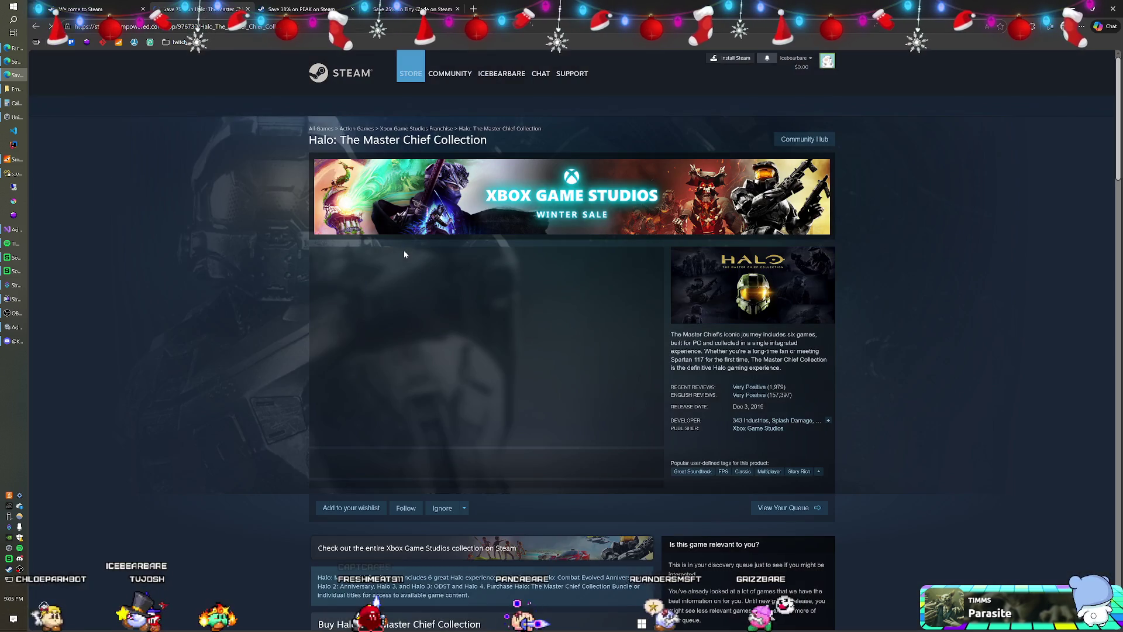
# Add Halo: The Master Chief Collection to the wishlist and close its tab
pyautogui.scroll(-5, 432, 268)
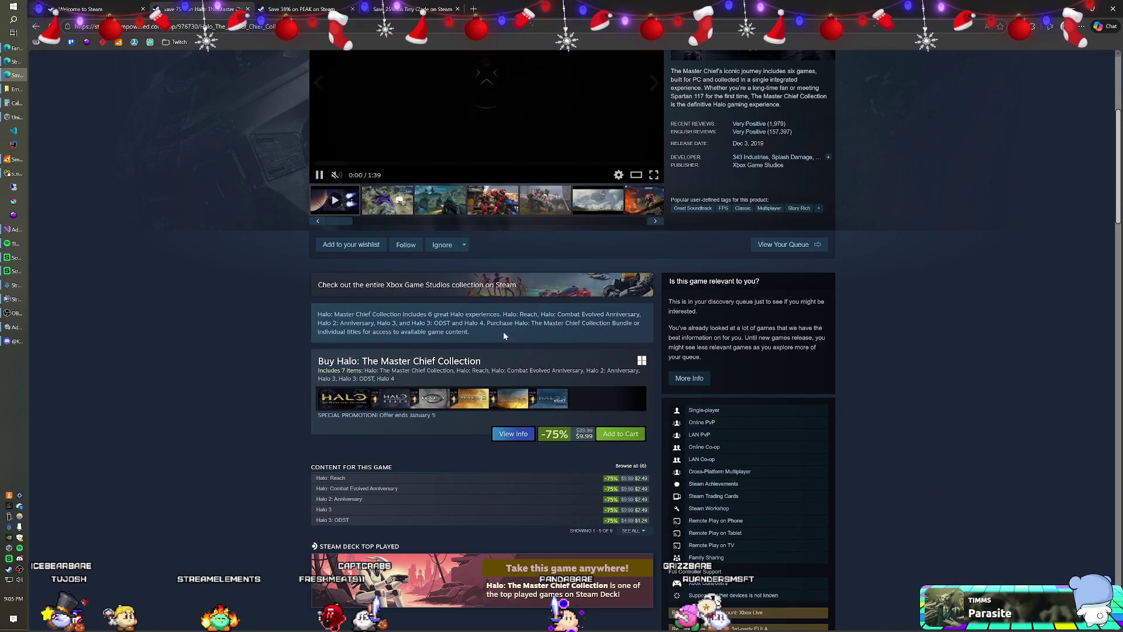
pyautogui.scroll(1, 351, 290)
pyautogui.click(351, 290)
pyautogui.scroll(5, 275, 284)
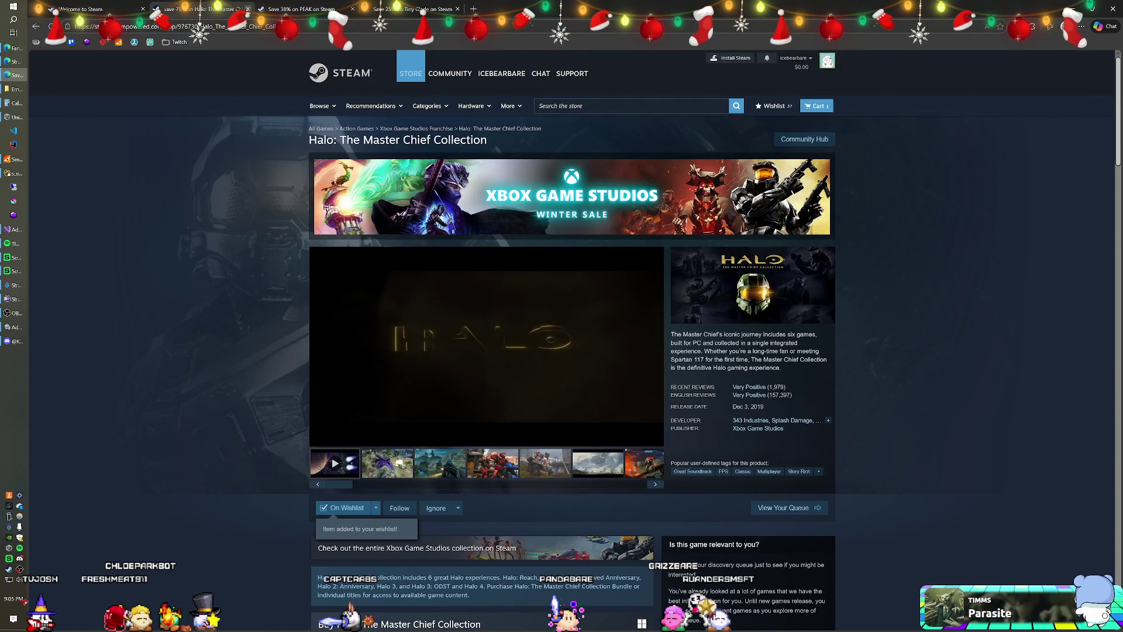
pyautogui.click(248, 10)
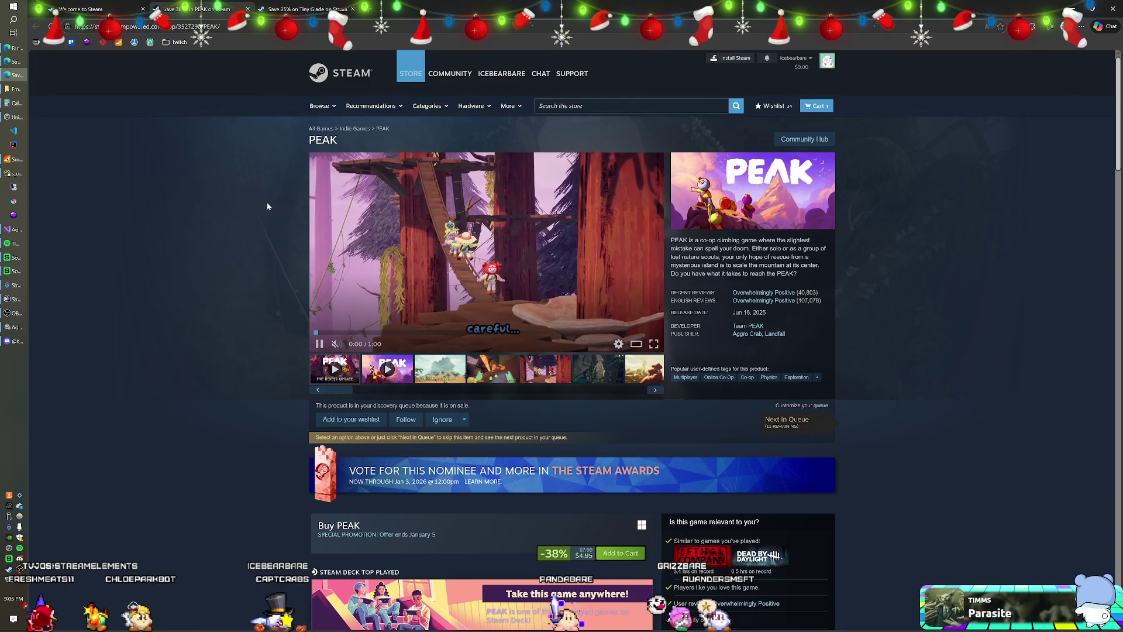
# Close the PEAK page, then wishlist Tiny Glade ($11.24) and close its tab
pyautogui.scroll(-3, 275, 351)
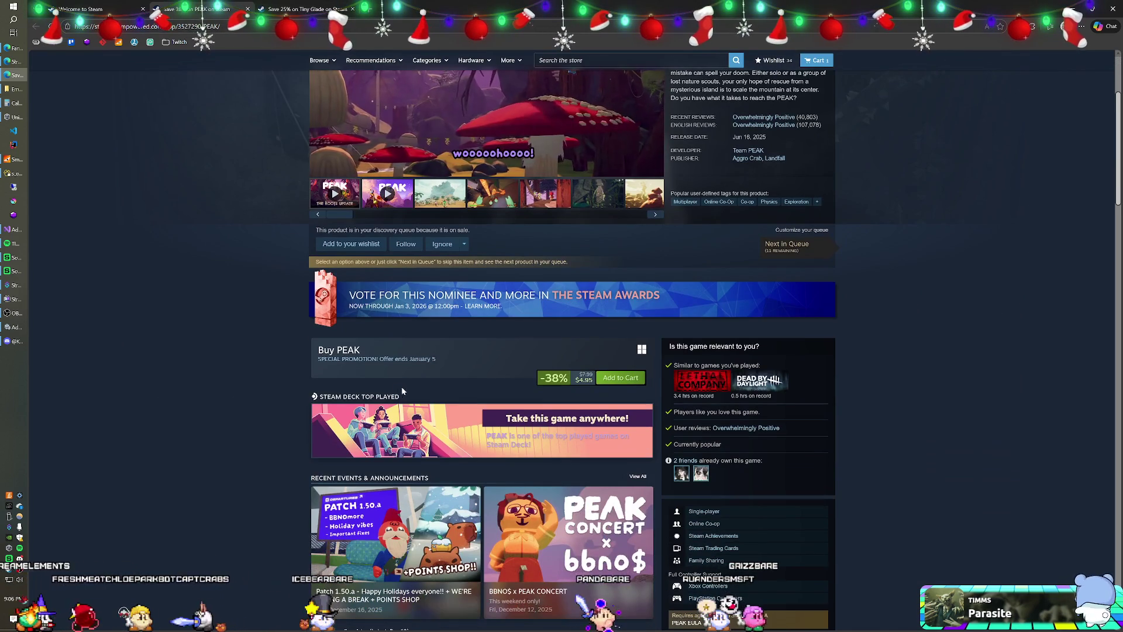
pyautogui.scroll(3, 227, 241)
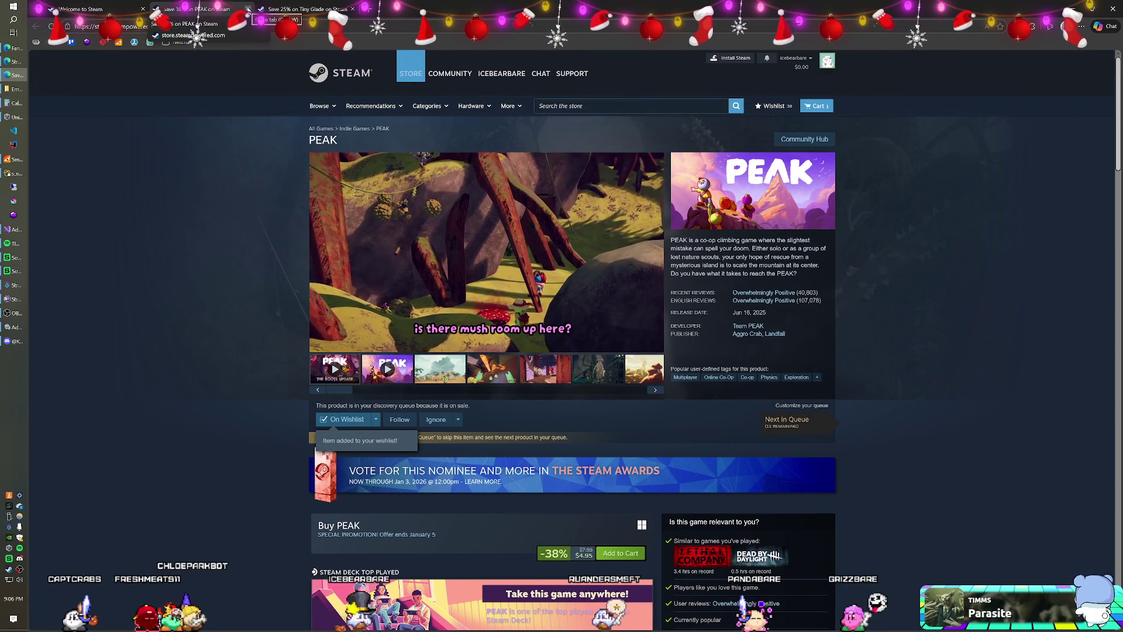
pyautogui.click(248, 9)
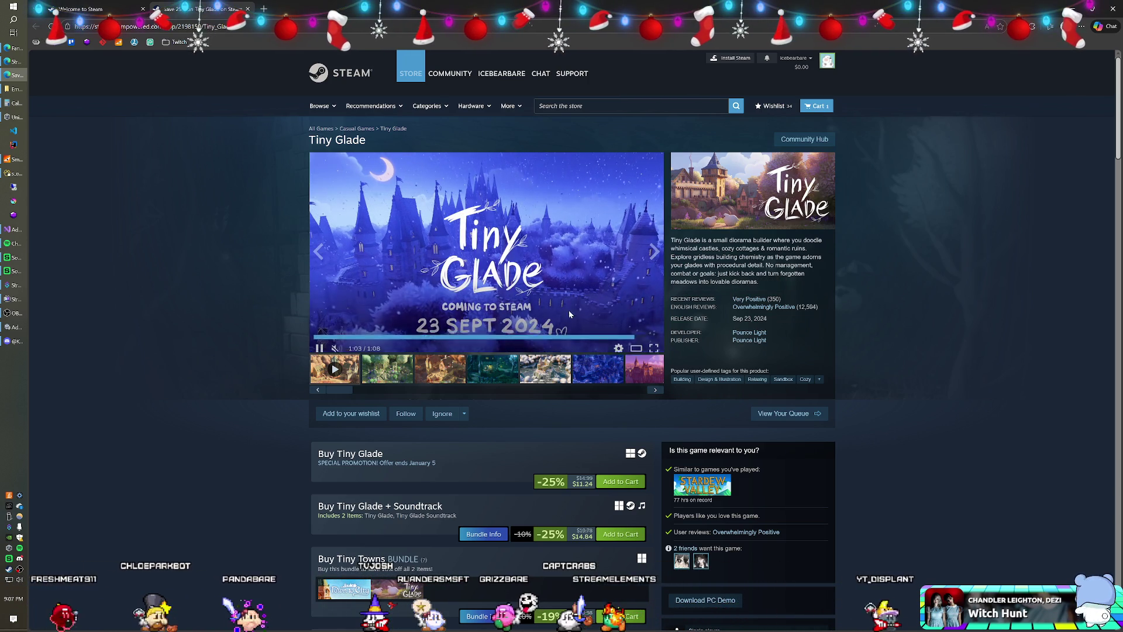
pyautogui.click(348, 414)
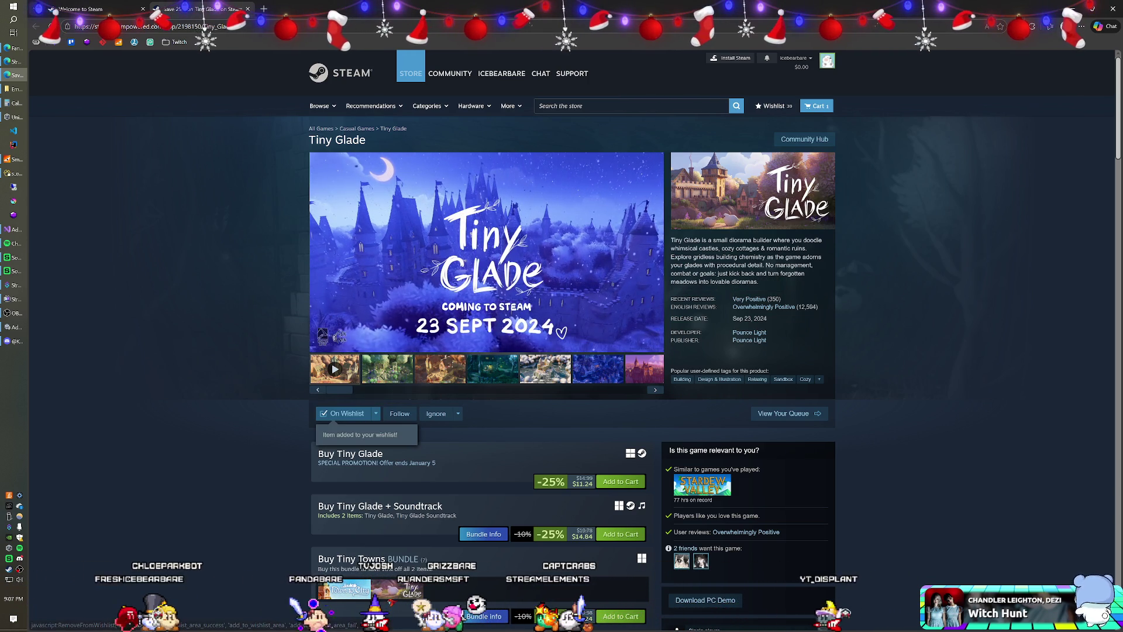
pyautogui.click(248, 8)
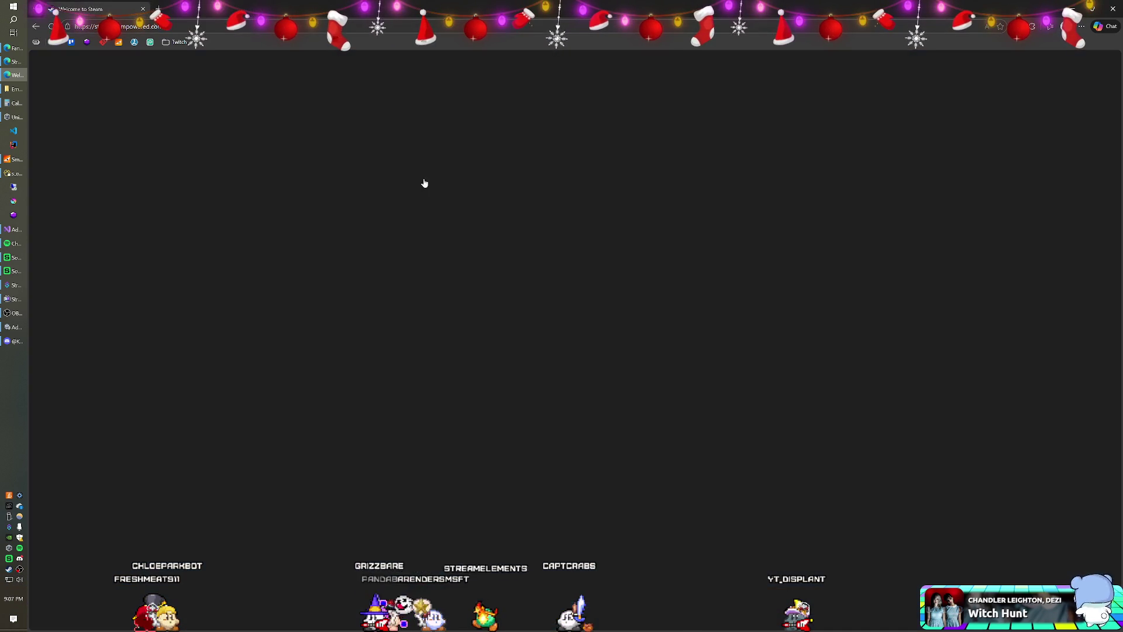
pyautogui.scroll(-5, 474, 273)
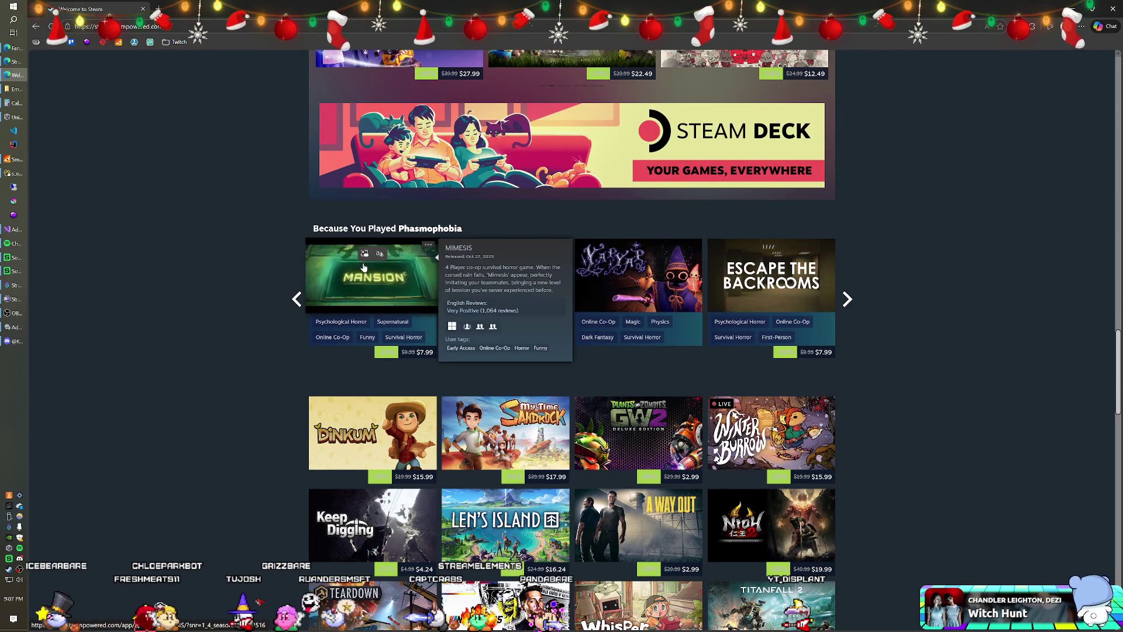
pyautogui.moveTo(677, 291)
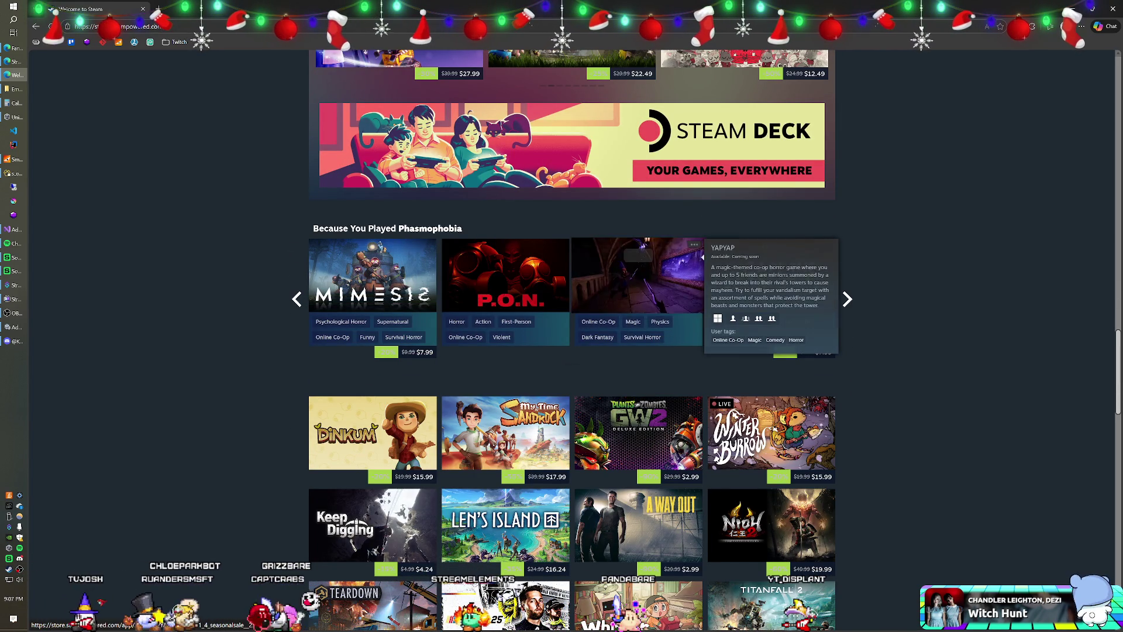
pyautogui.scroll(-4, 906, 299)
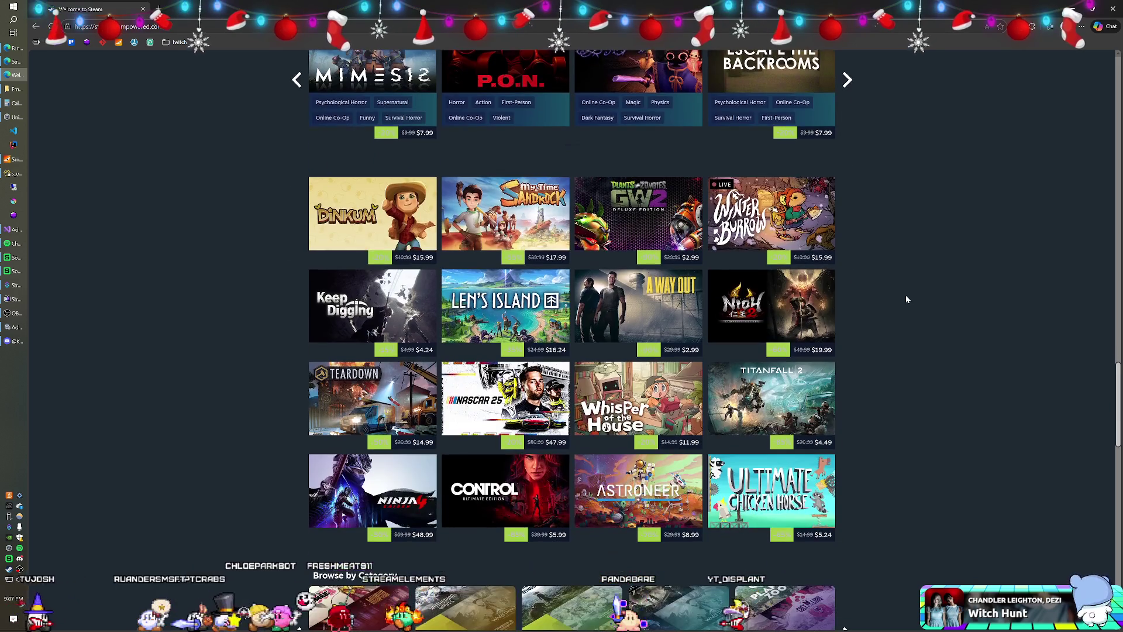
pyautogui.moveTo(392, 232)
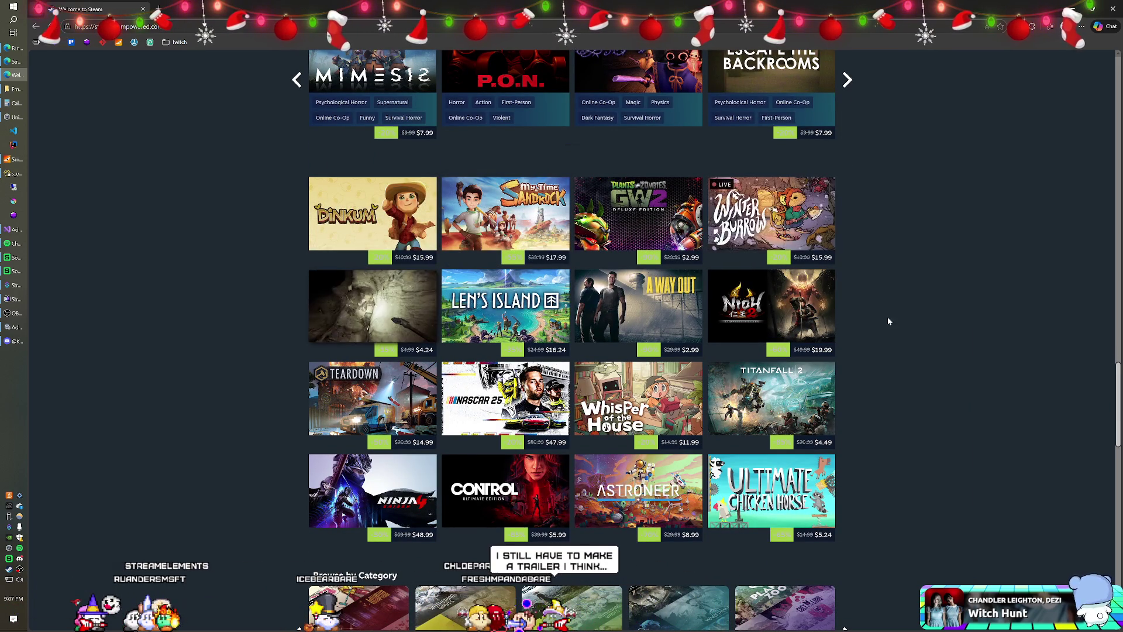
pyautogui.scroll(-2, 888, 310)
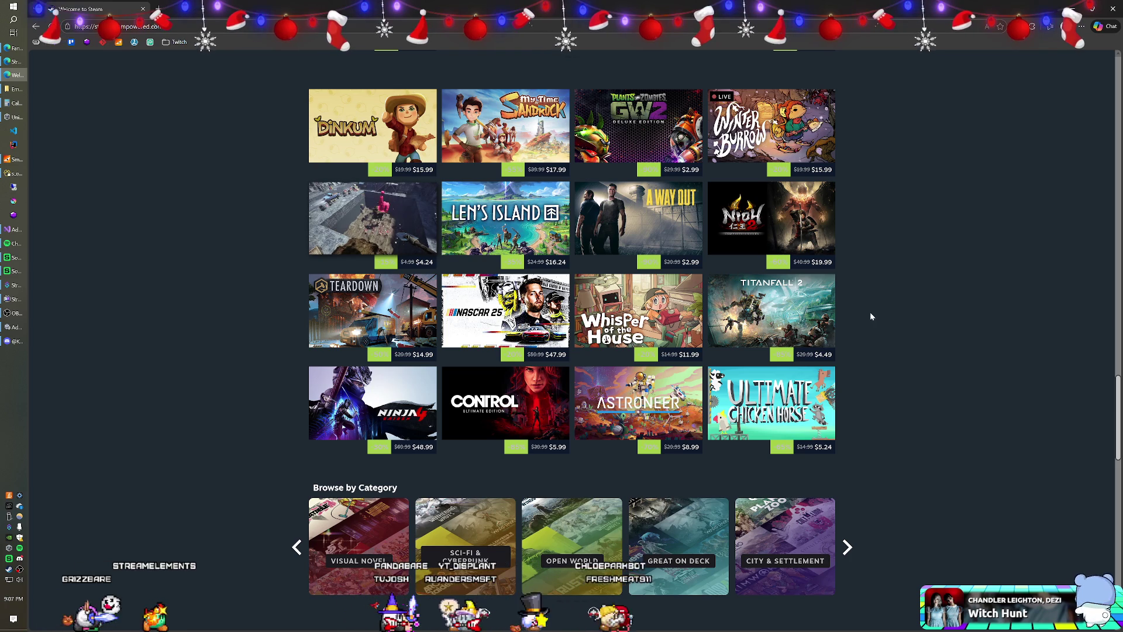
pyautogui.moveTo(638, 396)
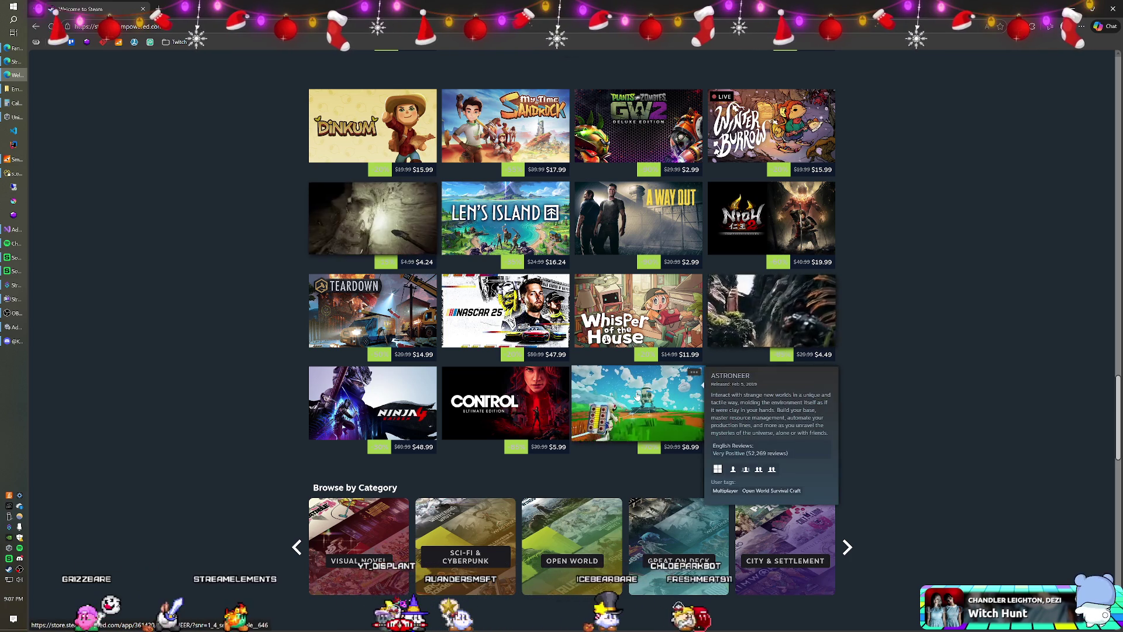
pyautogui.scroll(-1, 638, 396)
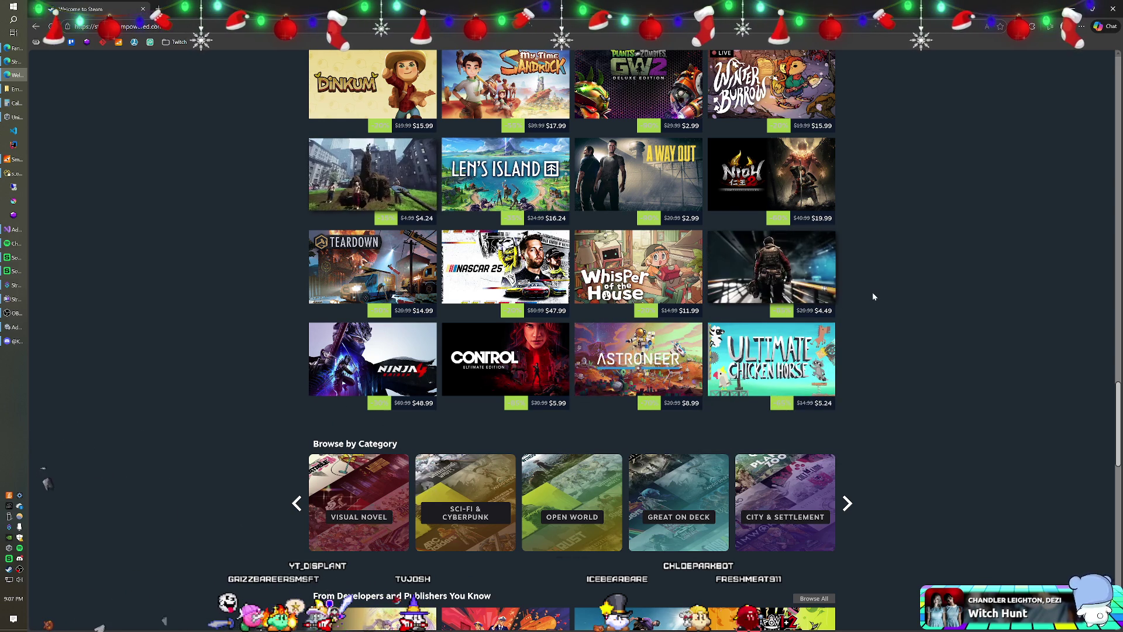
pyautogui.scroll(-1, 873, 295)
pyautogui.scroll(-3, 873, 298)
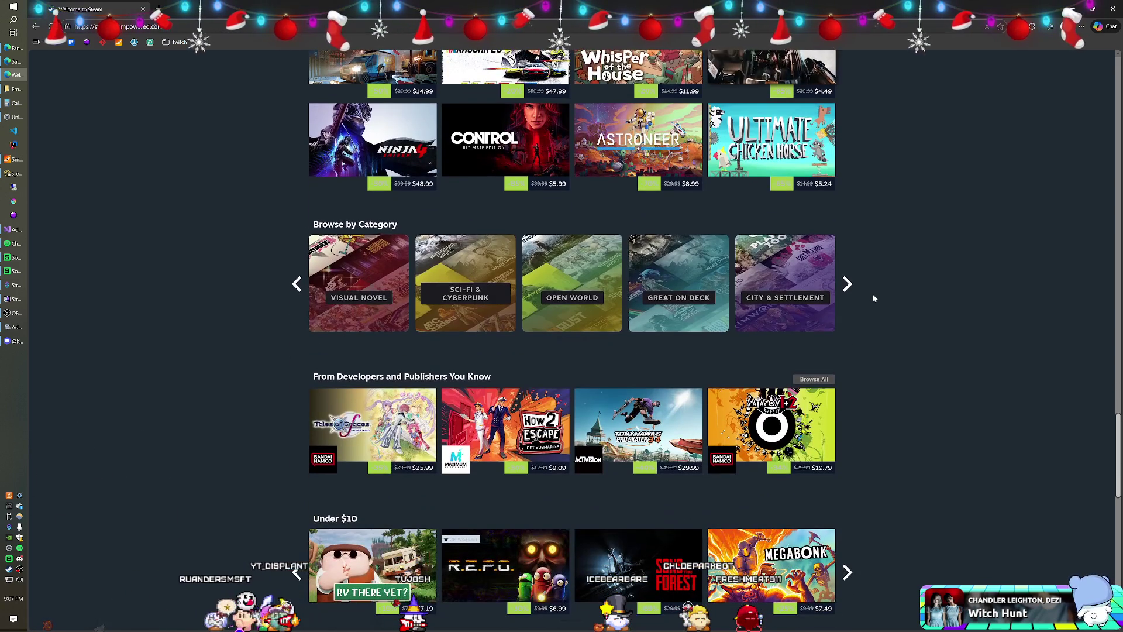
pyautogui.scroll(-2, 872, 298)
pyautogui.moveTo(778, 335)
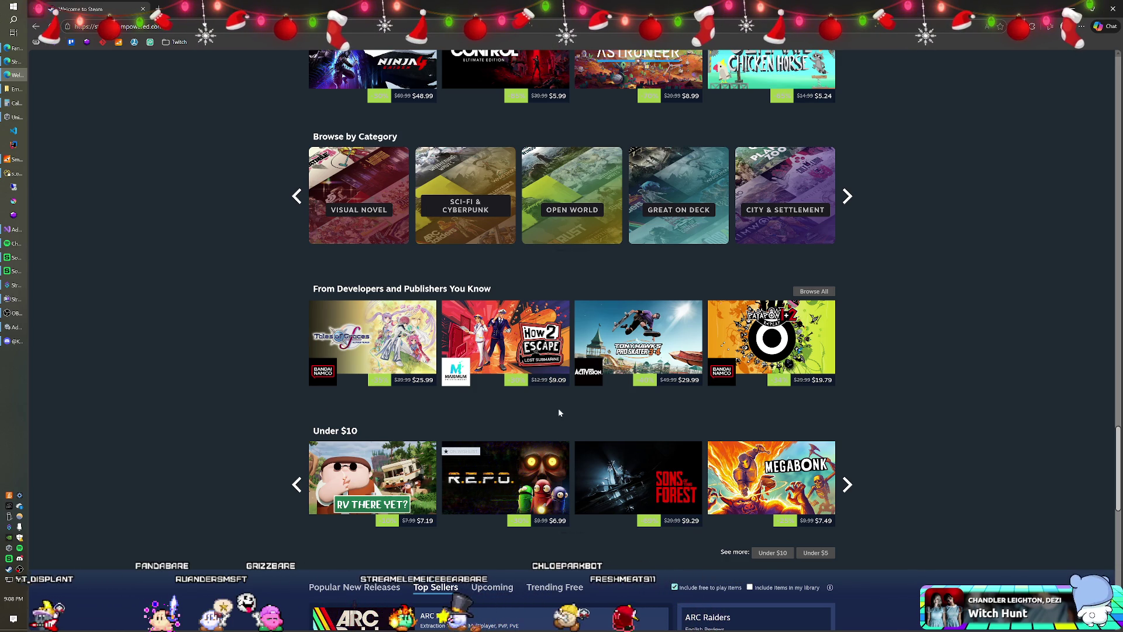
pyautogui.scroll(-1, 559, 411)
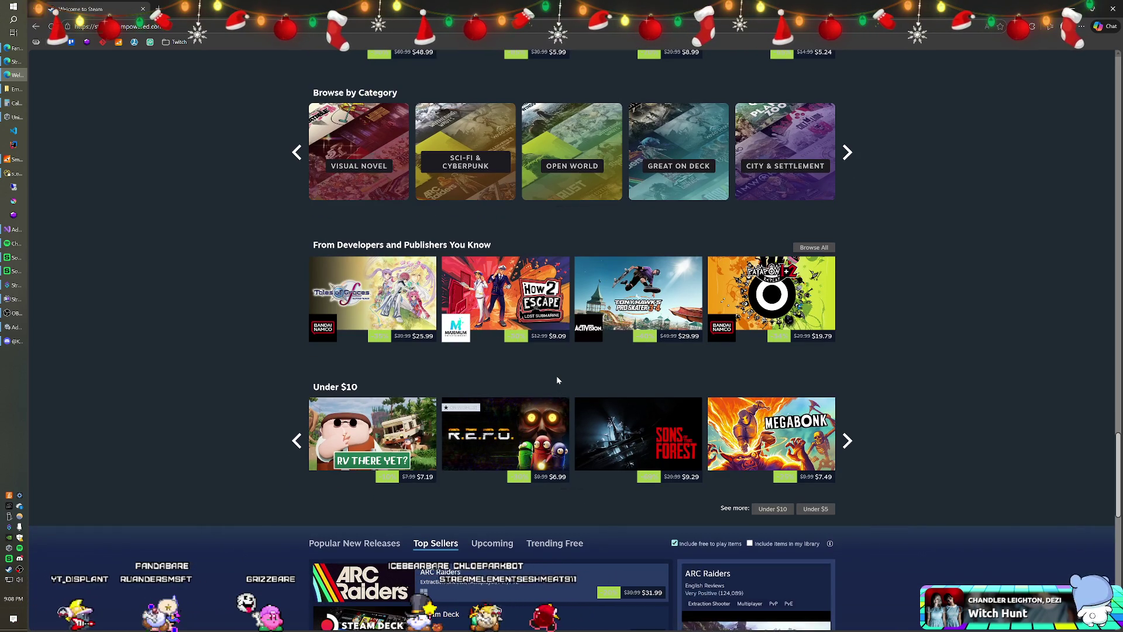
pyautogui.moveTo(345, 436)
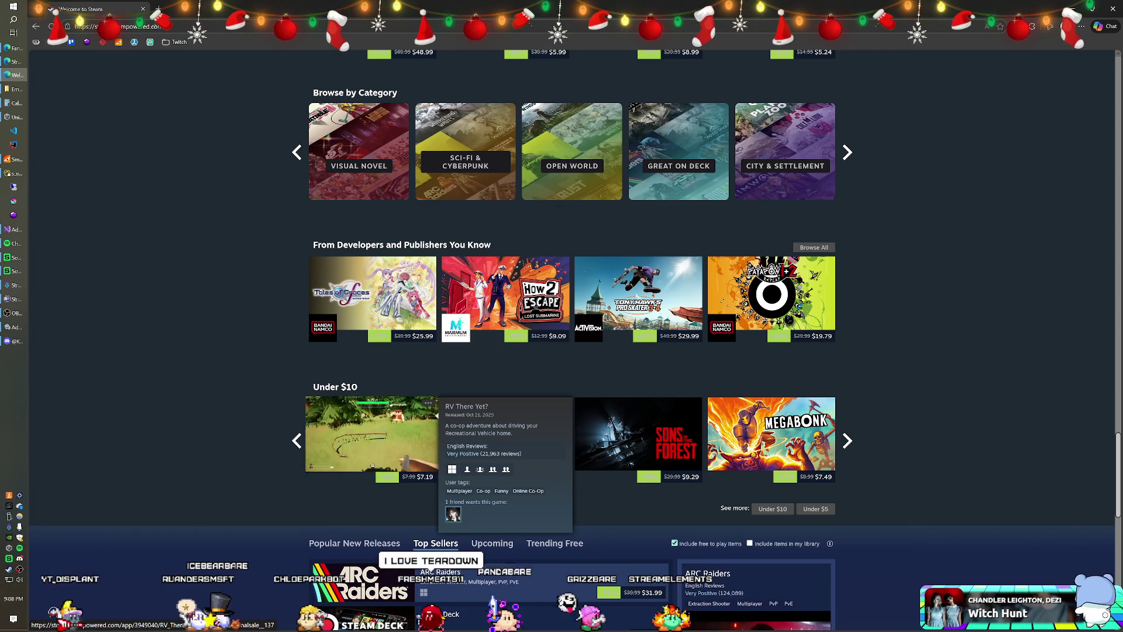
pyautogui.moveTo(774, 463)
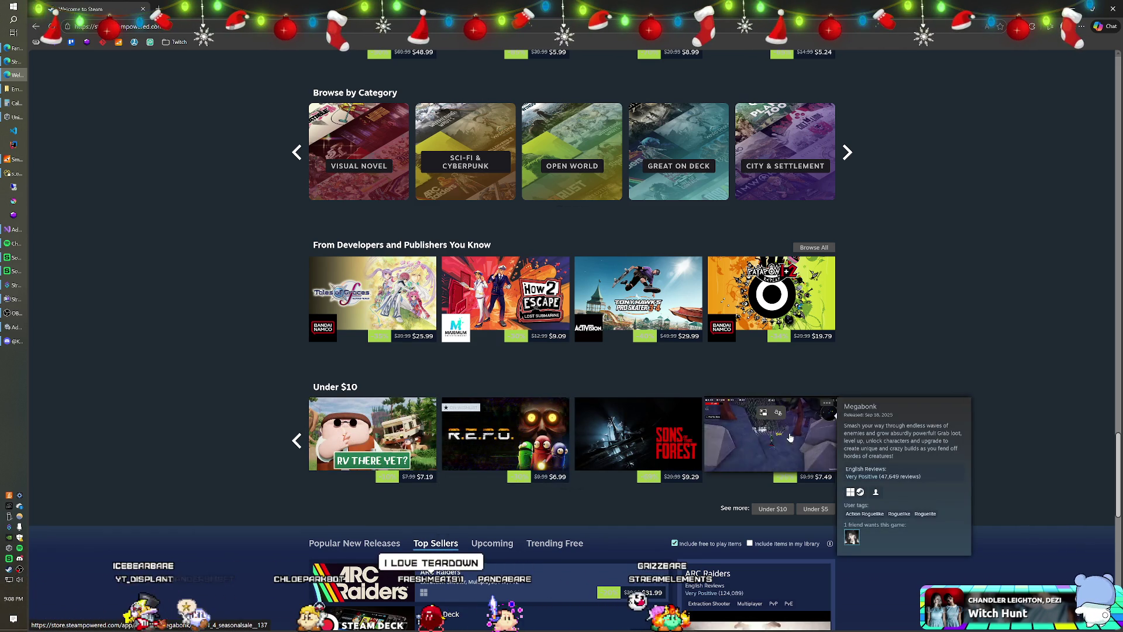
pyautogui.moveTo(689, 438)
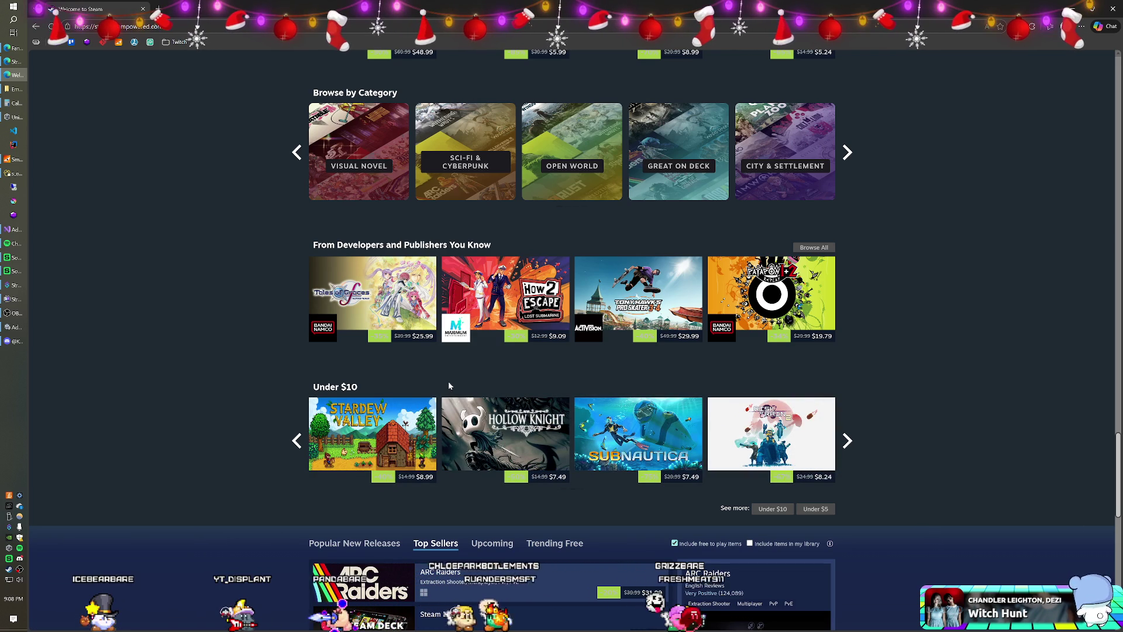
# Open Subnautica in a new tab and page the Under $10 row forward twice
pyautogui.rightClick(591, 418)
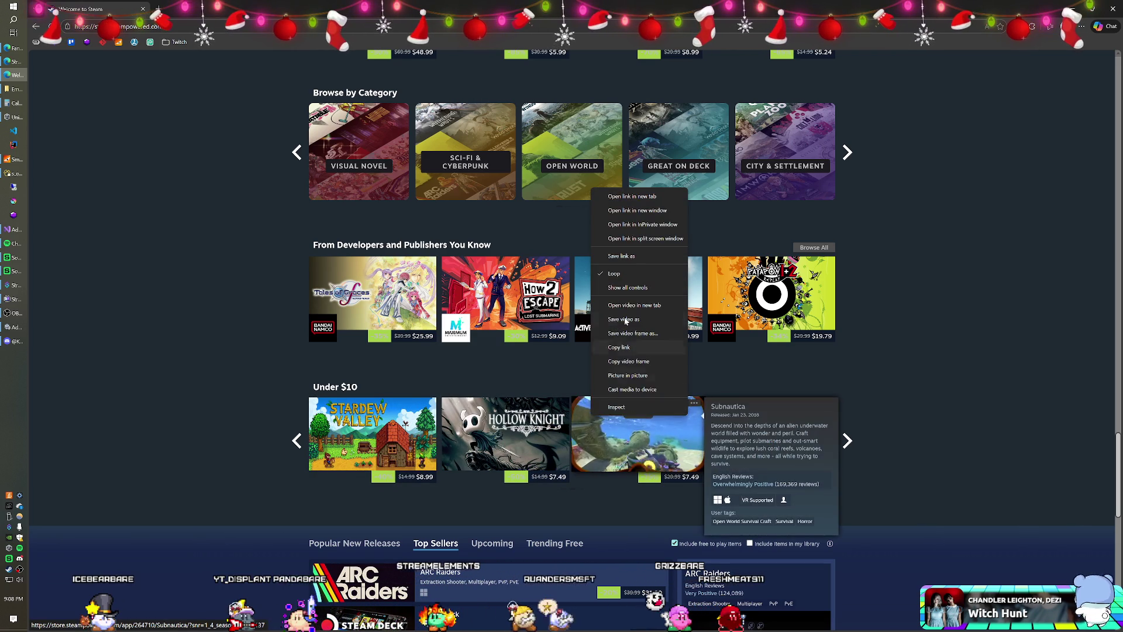
pyautogui.click(632, 197)
pyautogui.click(848, 441)
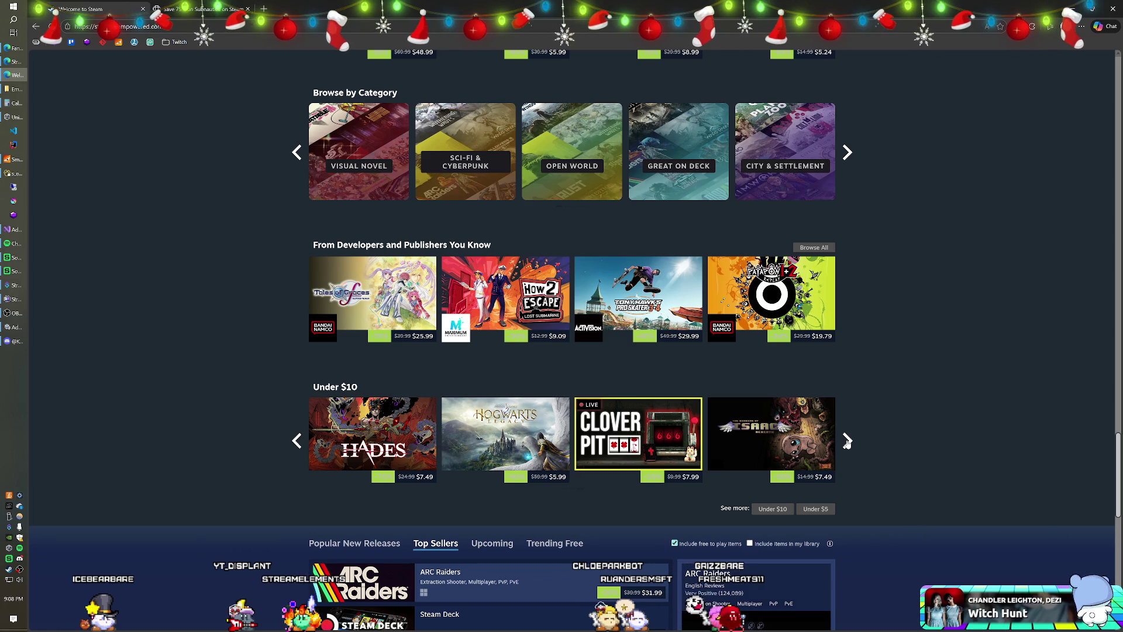
pyautogui.click(848, 442)
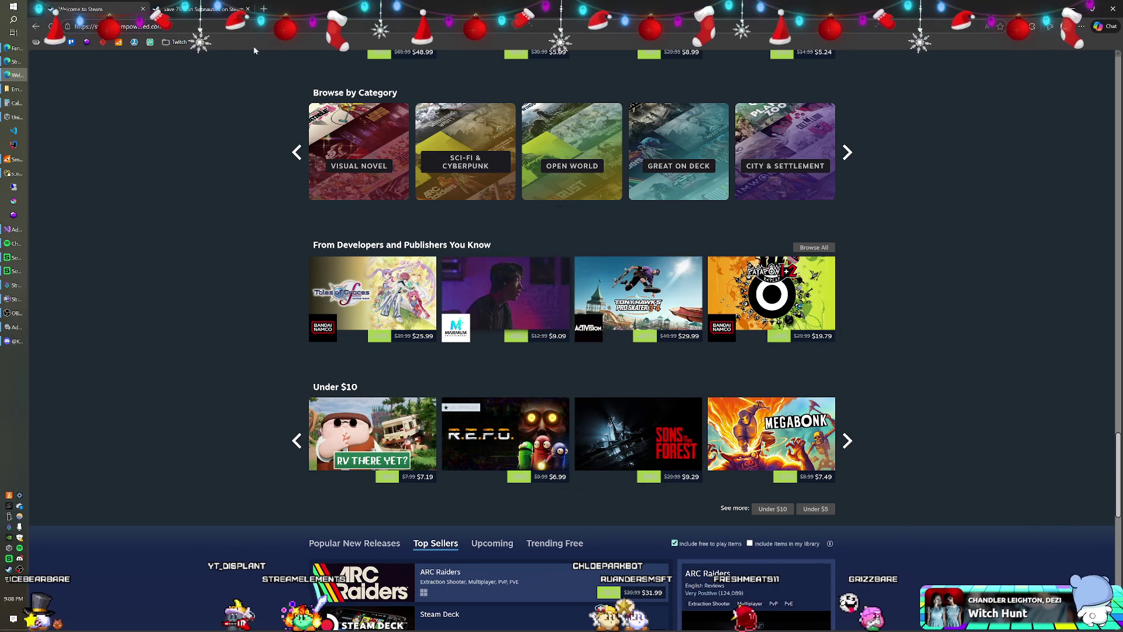
# Add Subnautica to the wishlist and close its tab
pyautogui.click(201, 9)
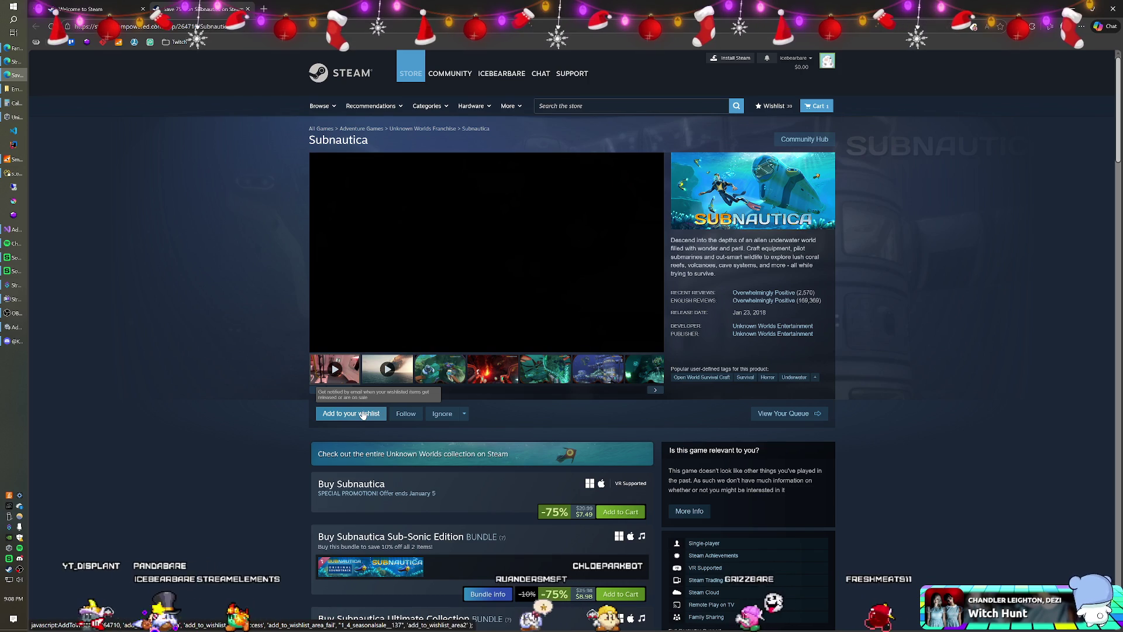
pyautogui.click(362, 414)
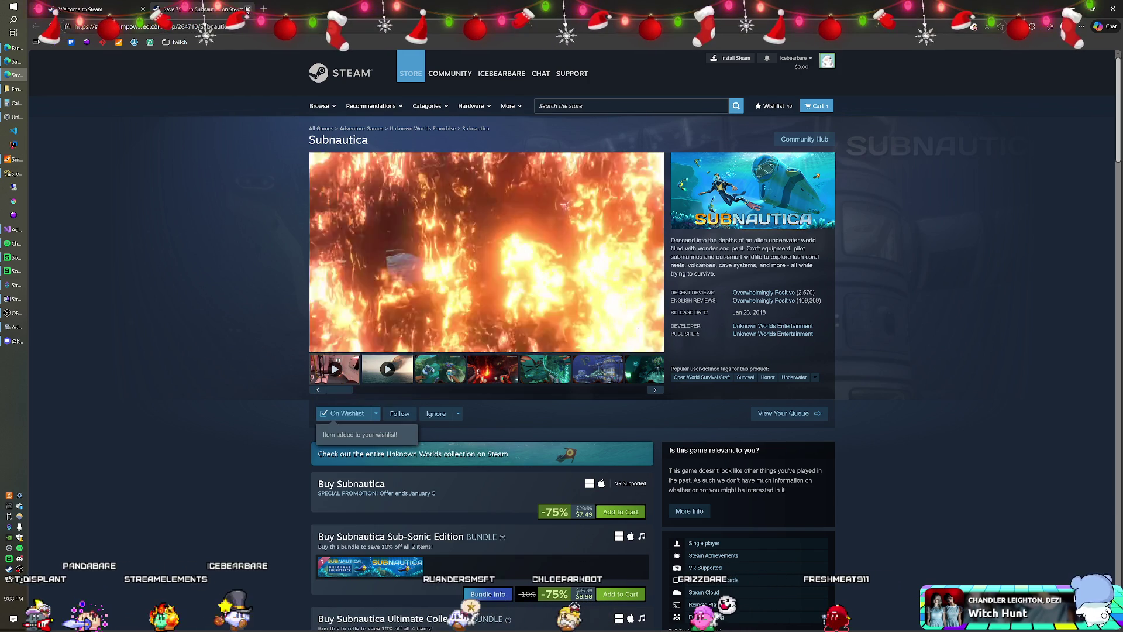
pyautogui.hotkey('ctrl', 'w')
# Scroll the front page back up to the Winter Sale banner
pyautogui.scroll(-3, 540, 363)
pyautogui.scroll(-3, 537, 367)
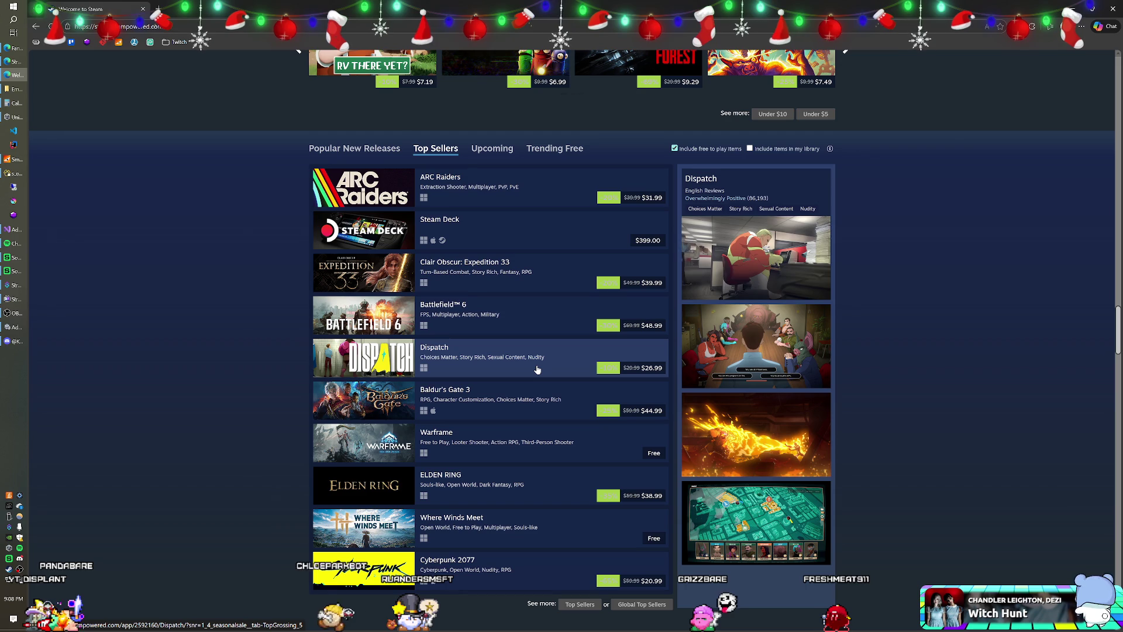
pyautogui.scroll(-2, 538, 369)
pyautogui.scroll(-3, 537, 370)
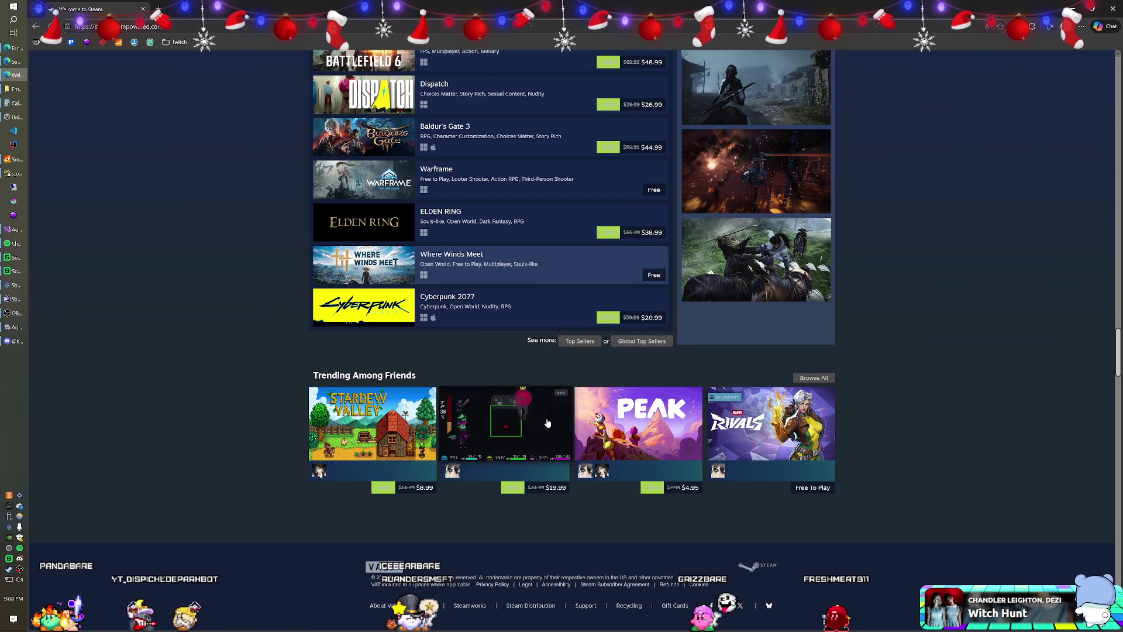
pyautogui.moveTo(559, 413)
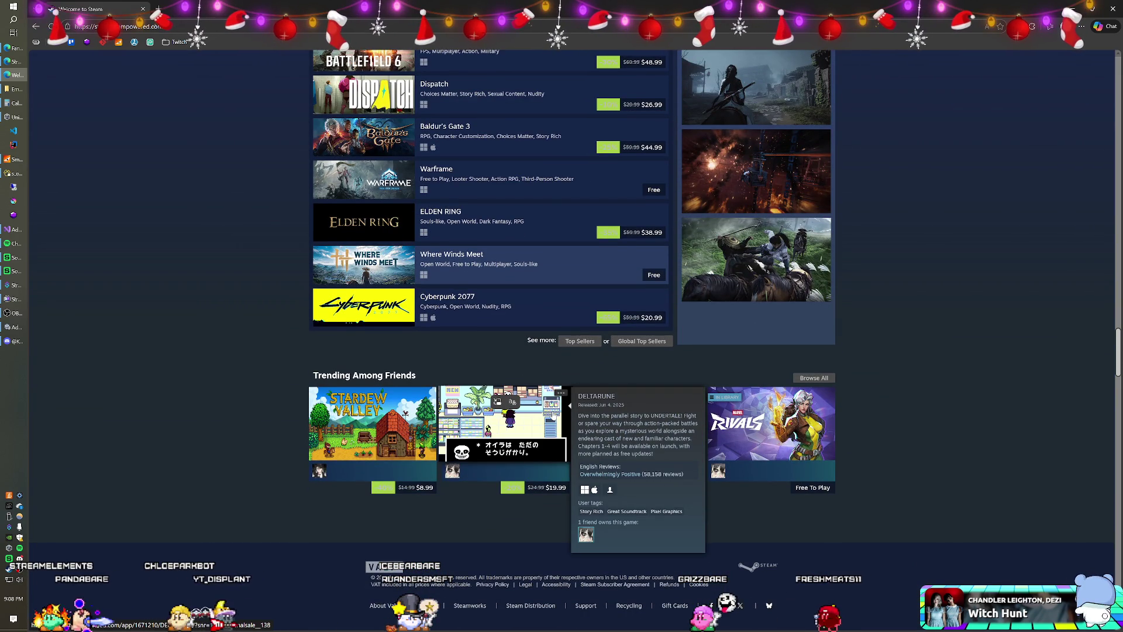
pyautogui.moveTo(831, 437)
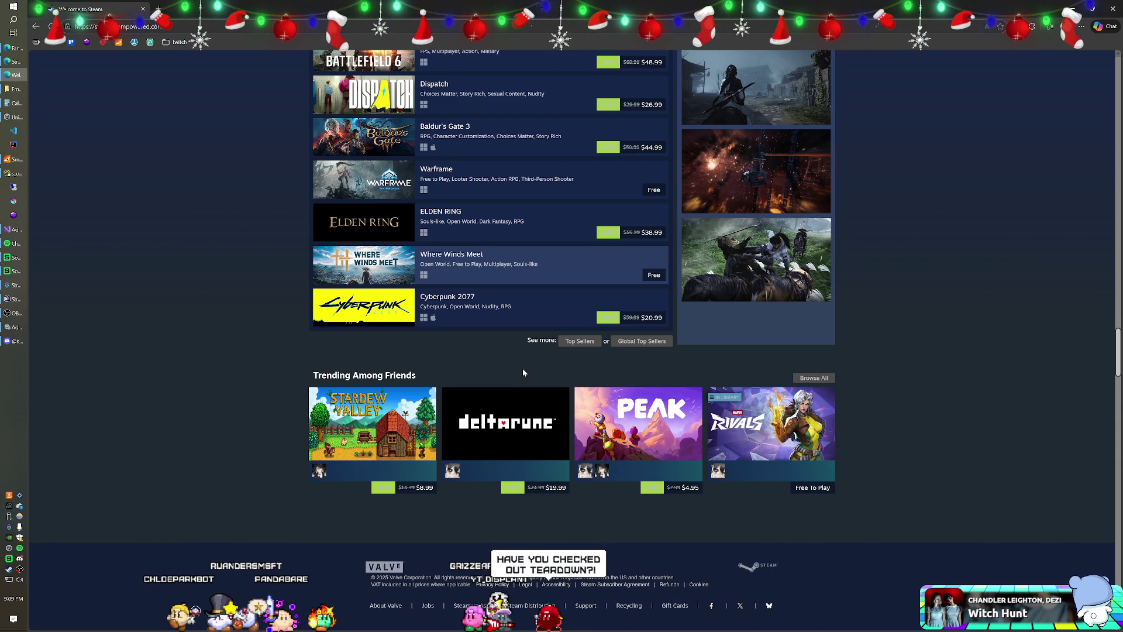
pyautogui.scroll(15, 524, 373)
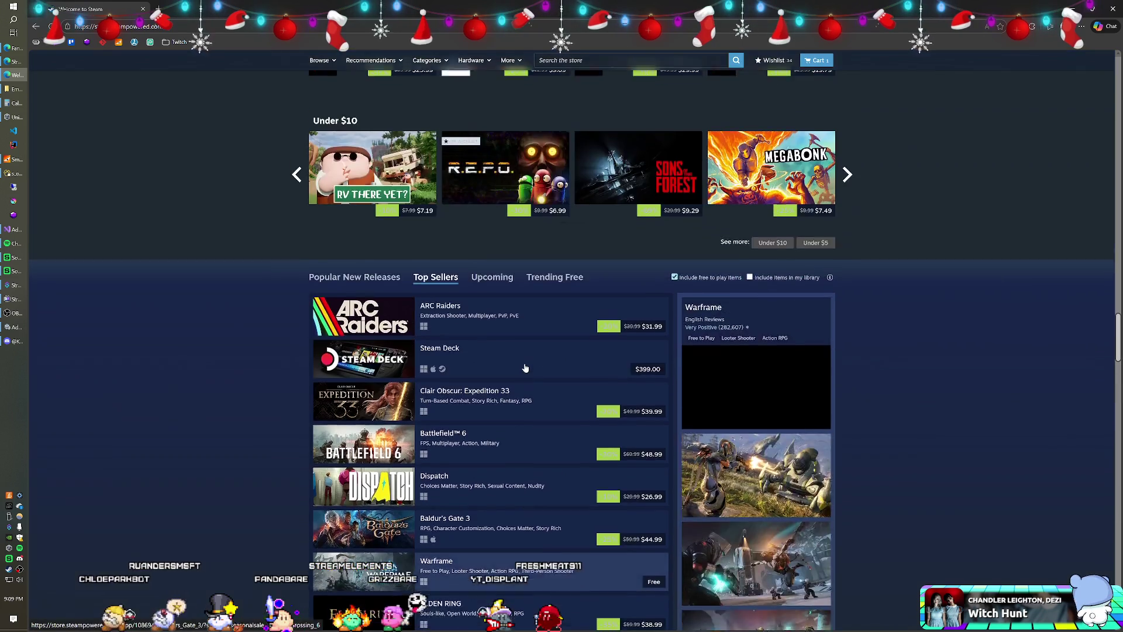
pyautogui.scroll(15, 525, 368)
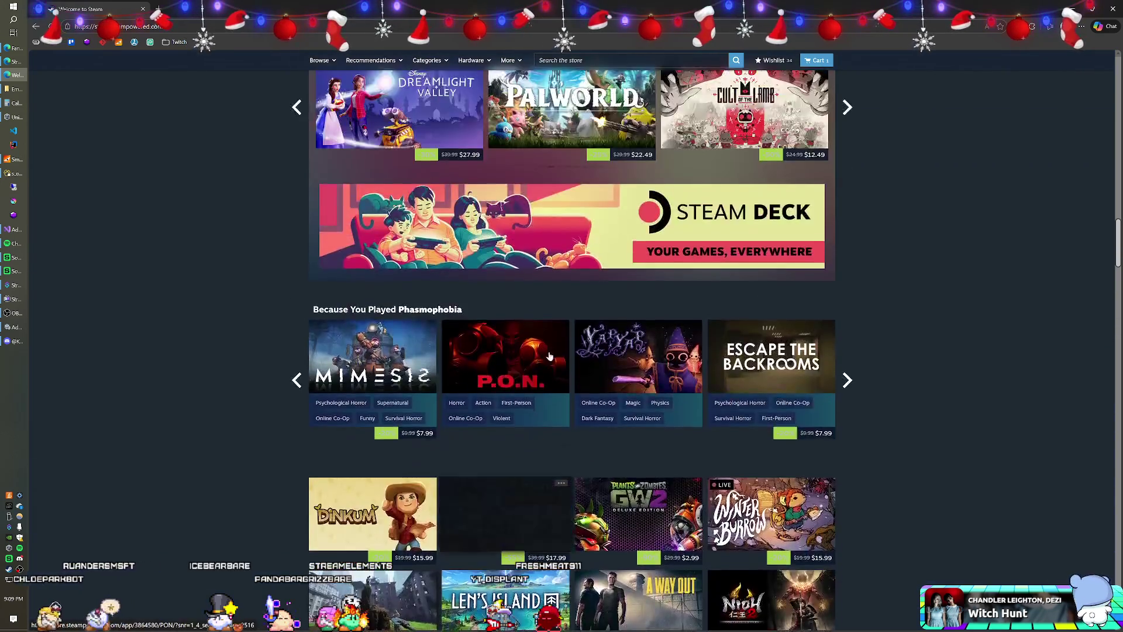
pyautogui.scroll(15, 582, 334)
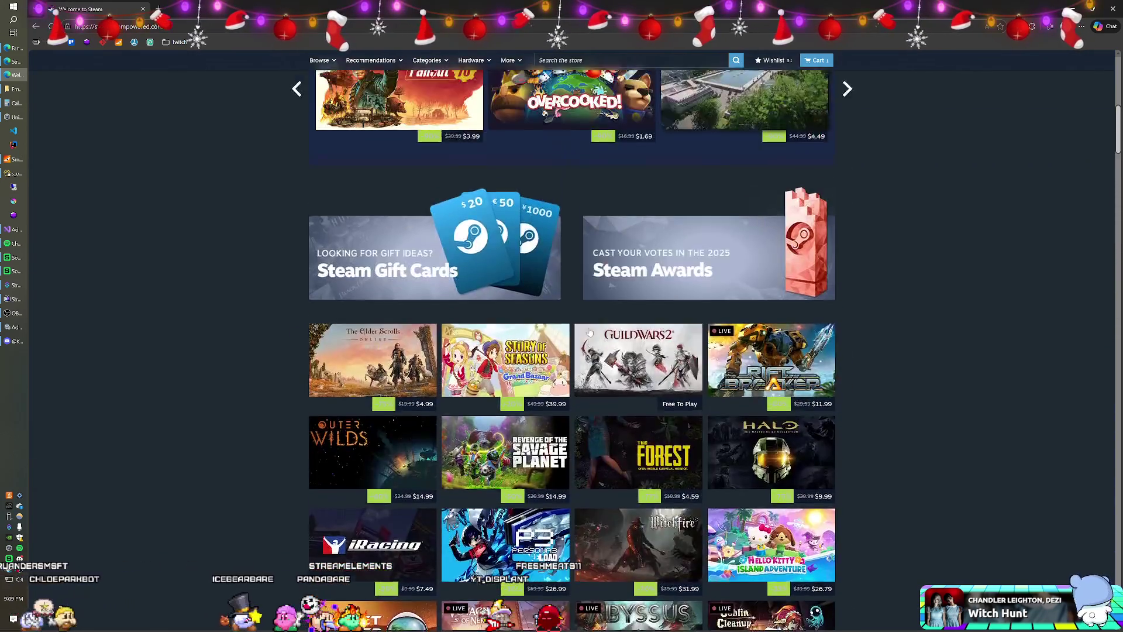
pyautogui.scroll(3, 590, 331)
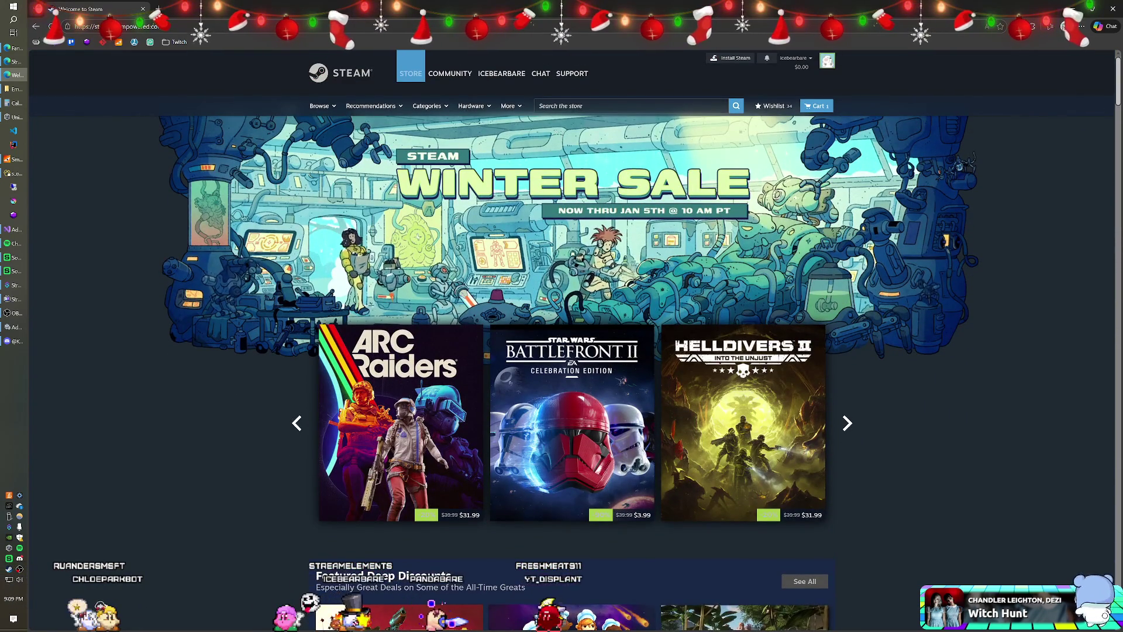
# Search for 'teardown', open Teardown and add it (50% off, $14.99) to the wishlist
pyautogui.click(562, 106)
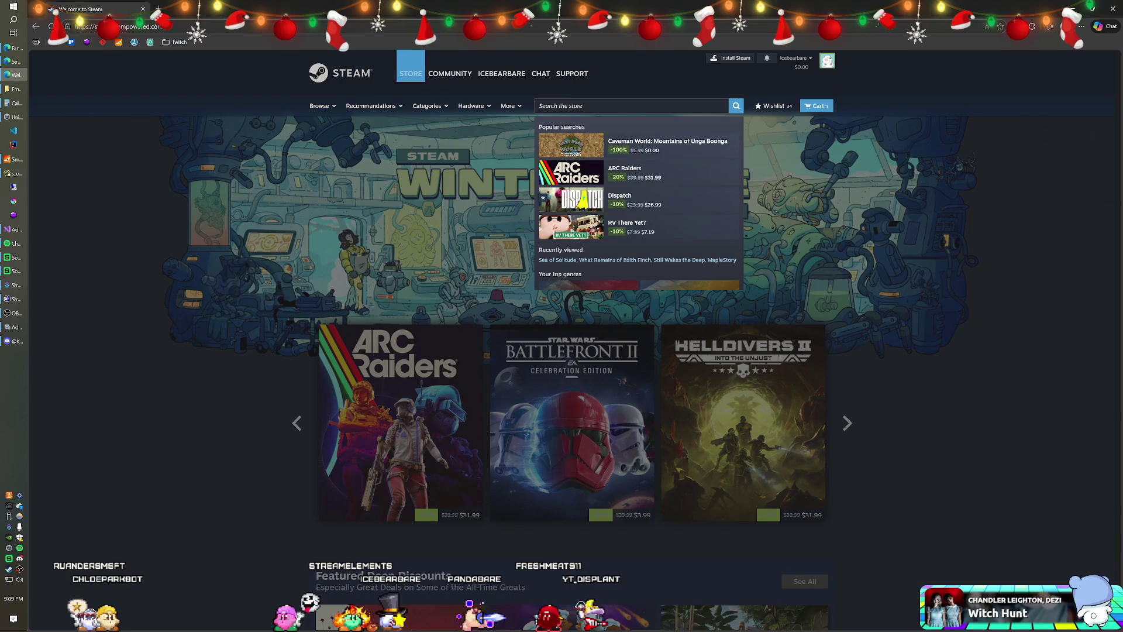
pyautogui.write('teardown')
pyautogui.press('Return')
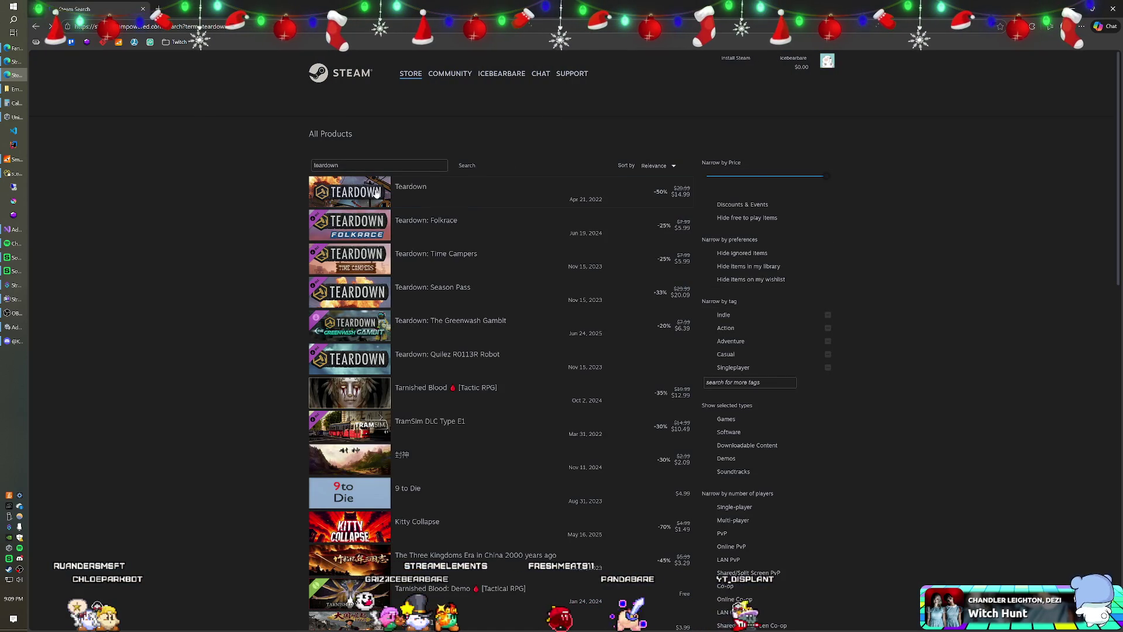
pyautogui.click(400, 206)
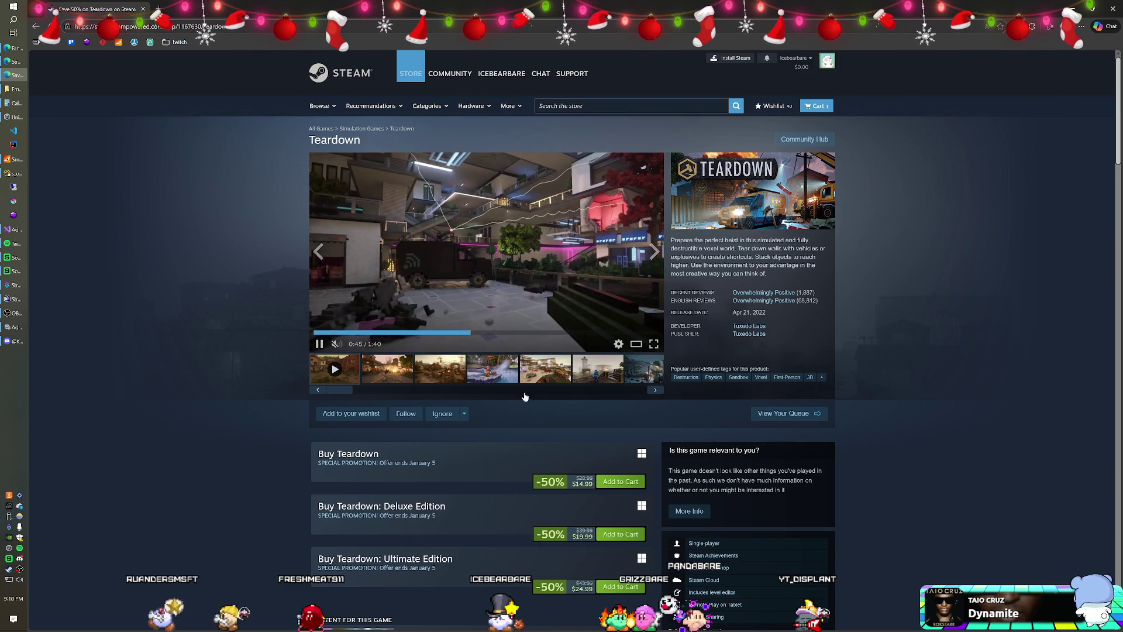
pyautogui.click(368, 416)
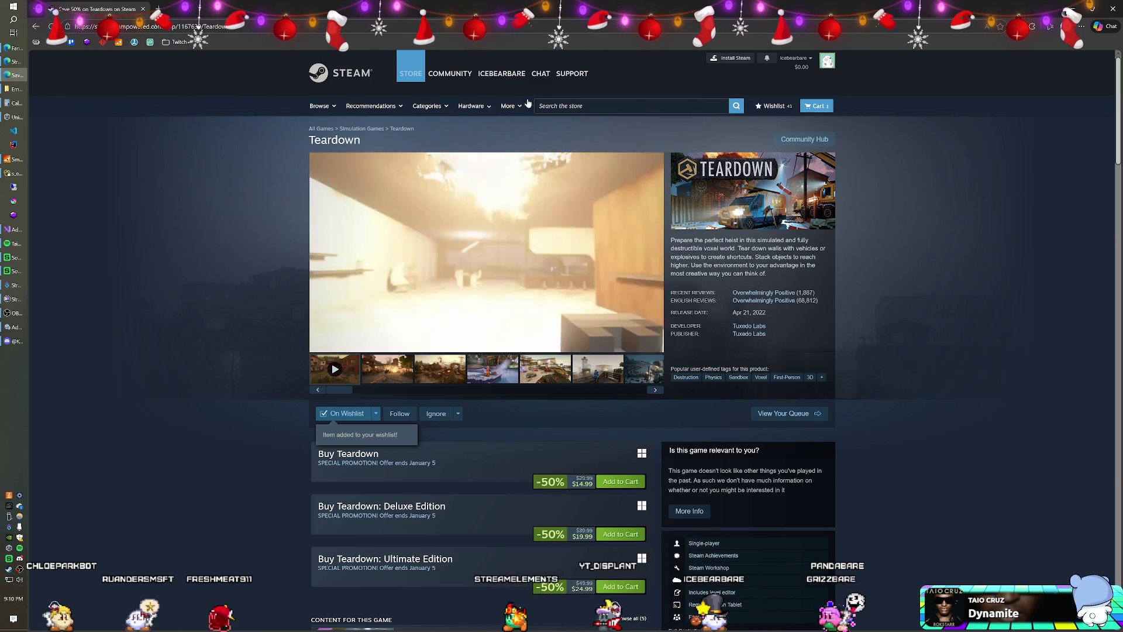
pyautogui.click(585, 106)
# Search for 'sea of solitude' and open its store page from the suggestions
pyautogui.write('sea of s')
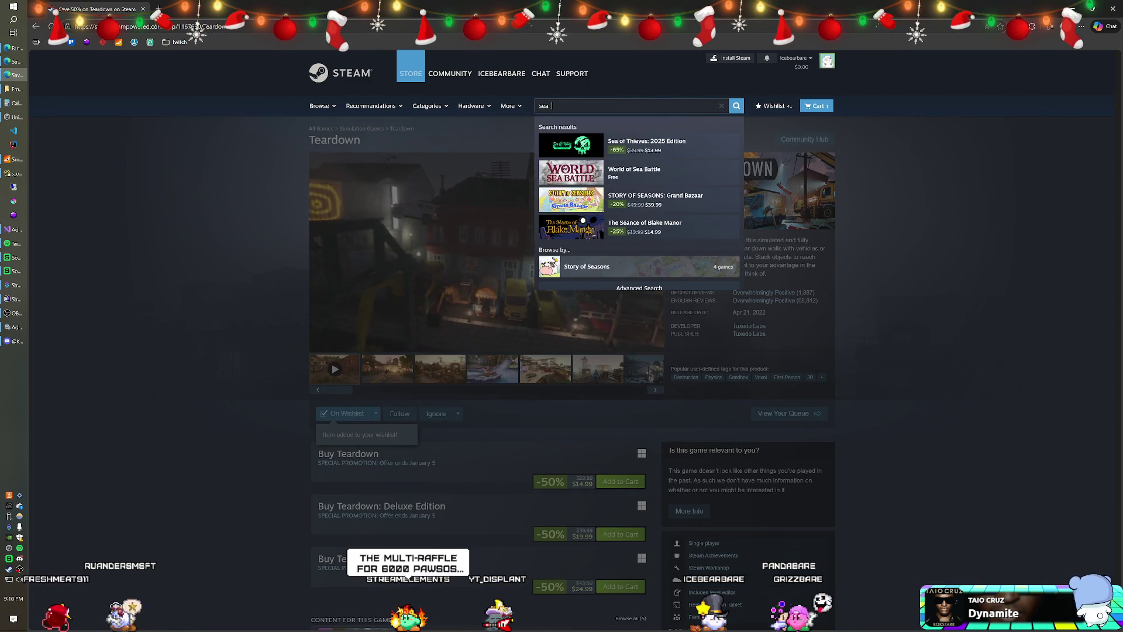
pyautogui.write('oll')
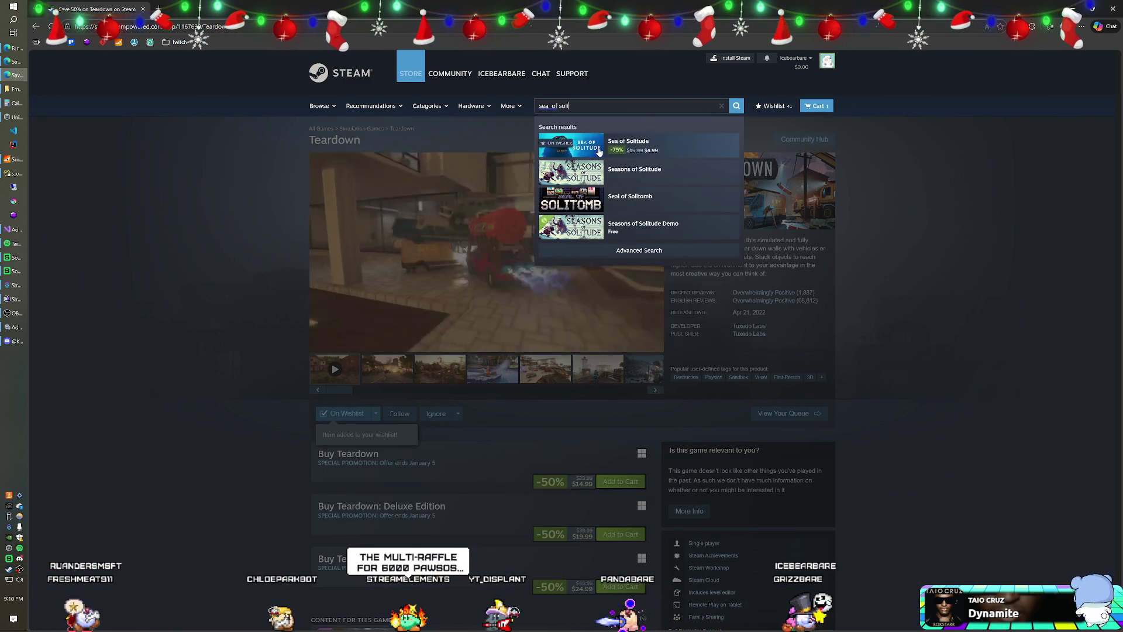
pyautogui.press('Down')
pyautogui.press('Return')
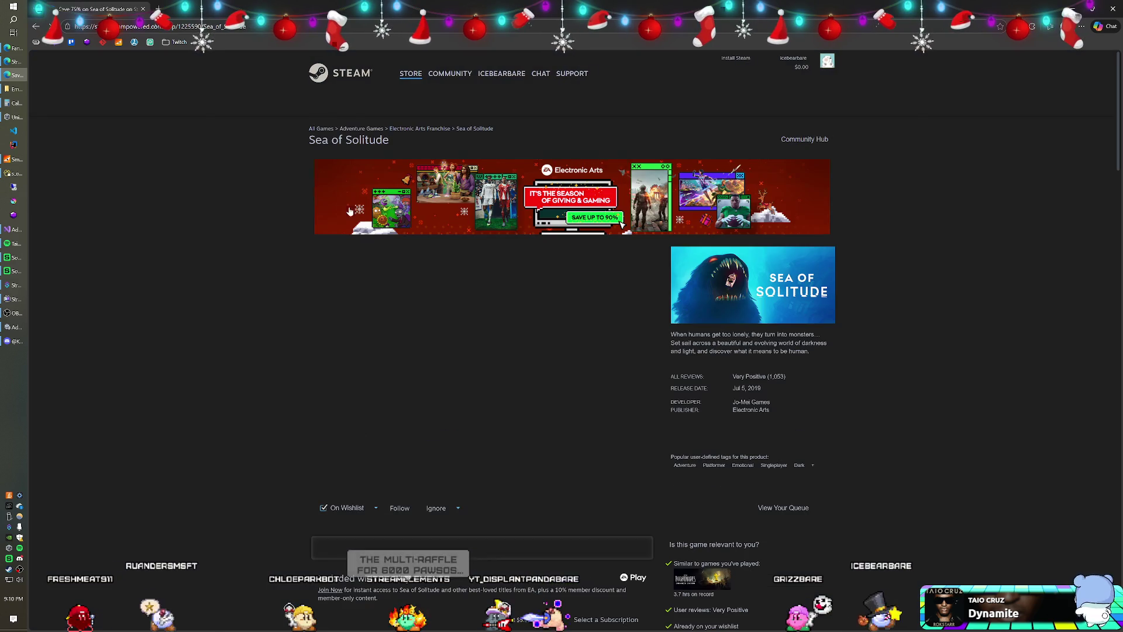
pyautogui.scroll(-2, 529, 241)
pyautogui.scroll(-10, 532, 245)
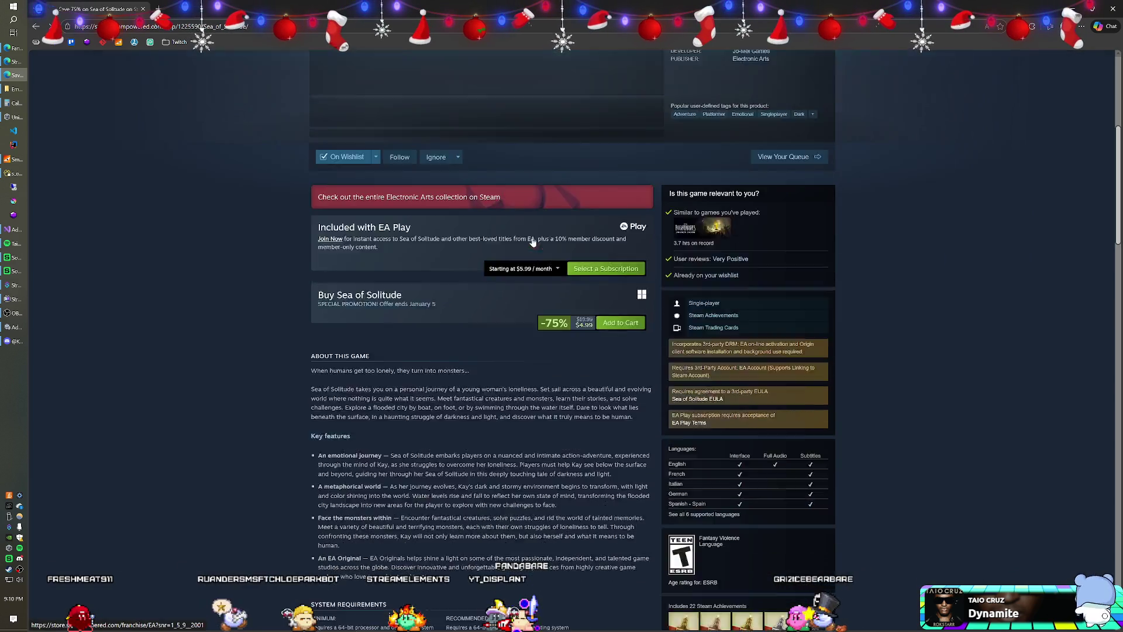
pyautogui.scroll(7, 528, 252)
pyautogui.scroll(5, 528, 252)
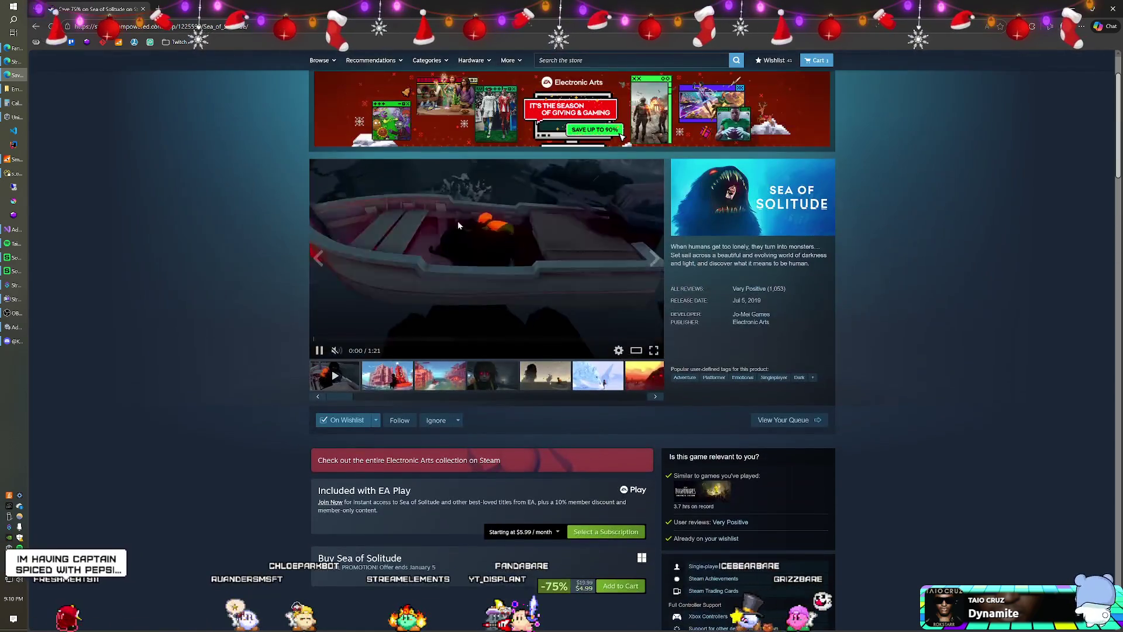
pyautogui.scroll(-9, 246, 264)
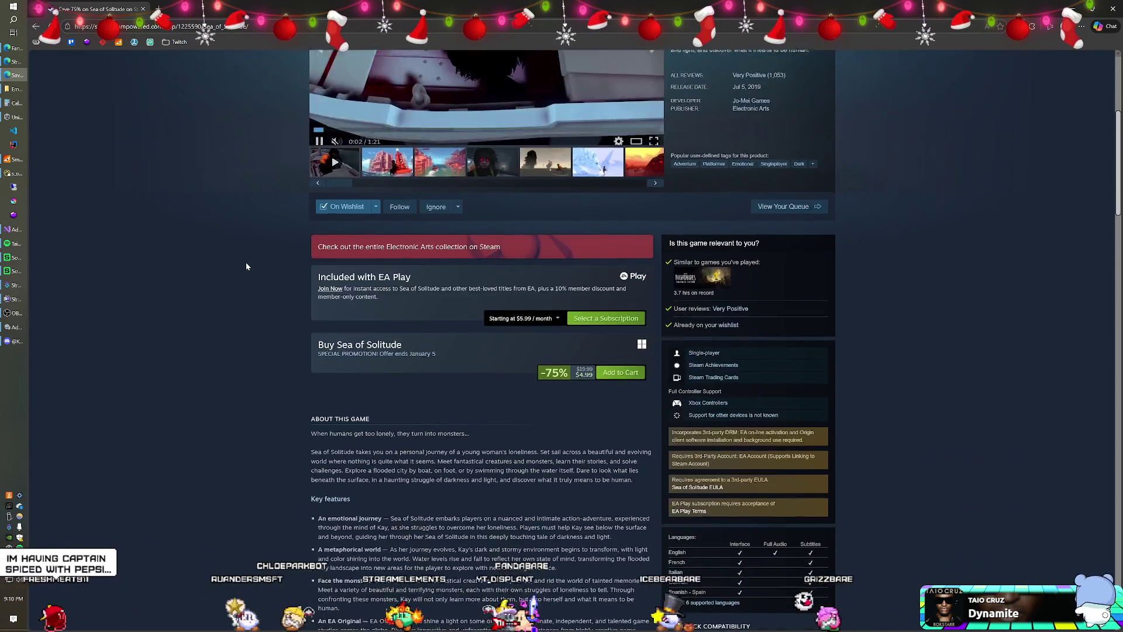
pyautogui.scroll(-15, 303, 278)
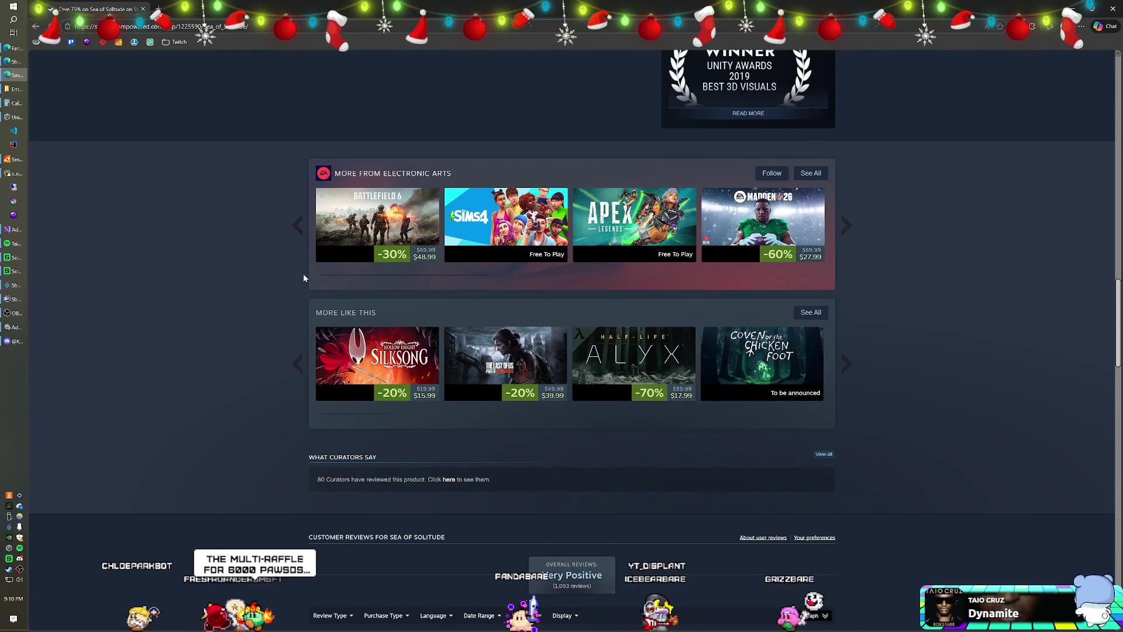
pyautogui.scroll(-1, 304, 278)
pyautogui.scroll(2, 303, 278)
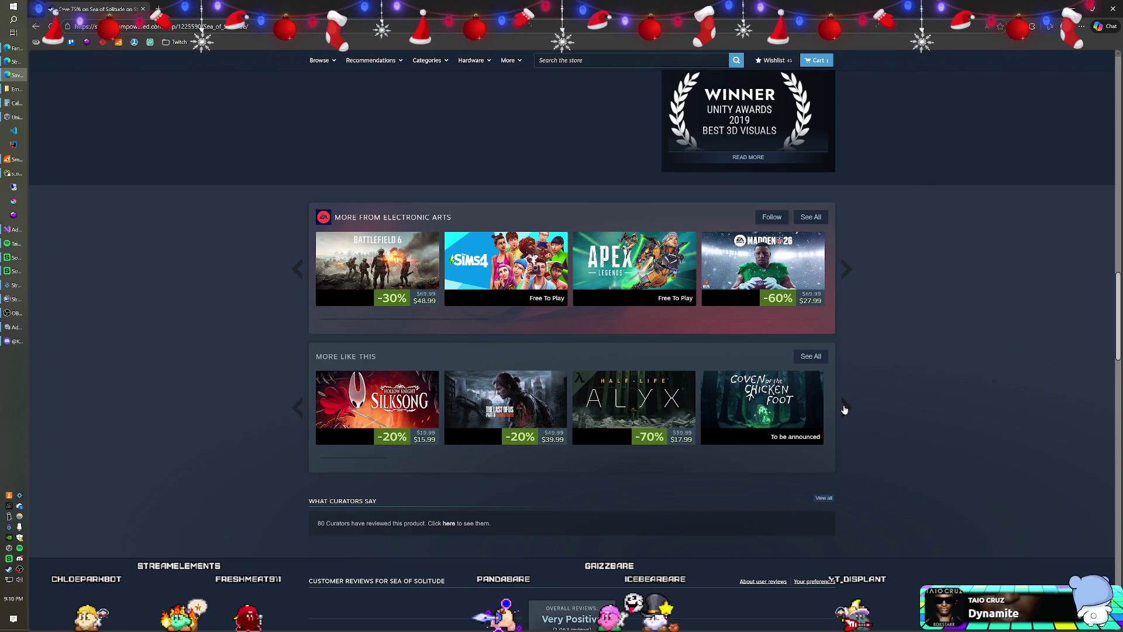
# Page the More Like This row forward three times and bring up SOMA's link options
pyautogui.click(844, 408)
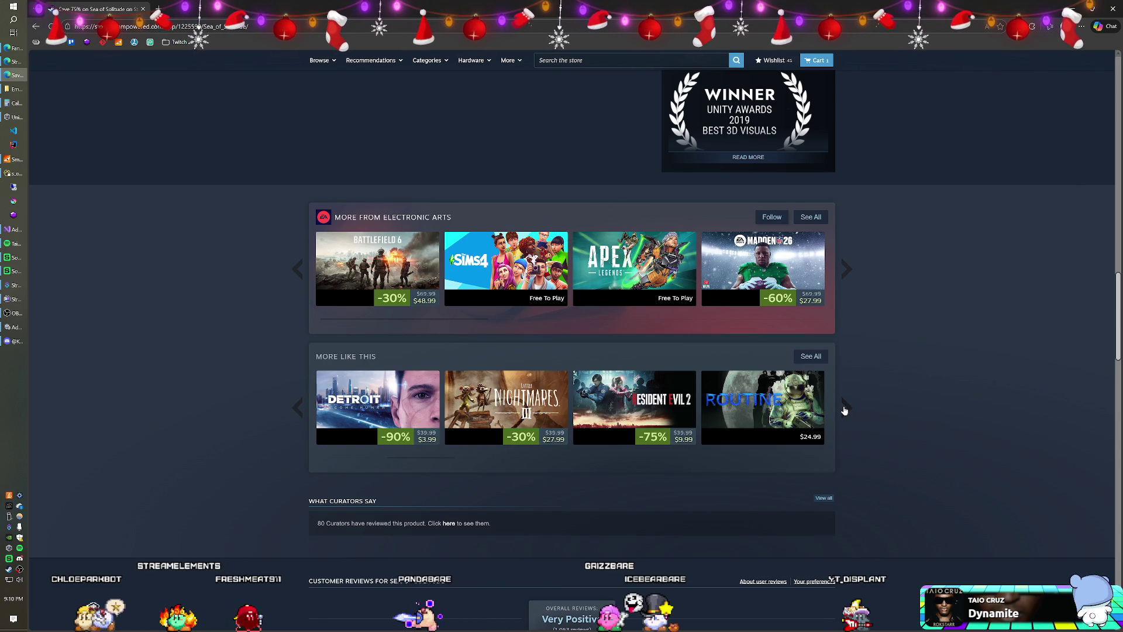
pyautogui.click(844, 409)
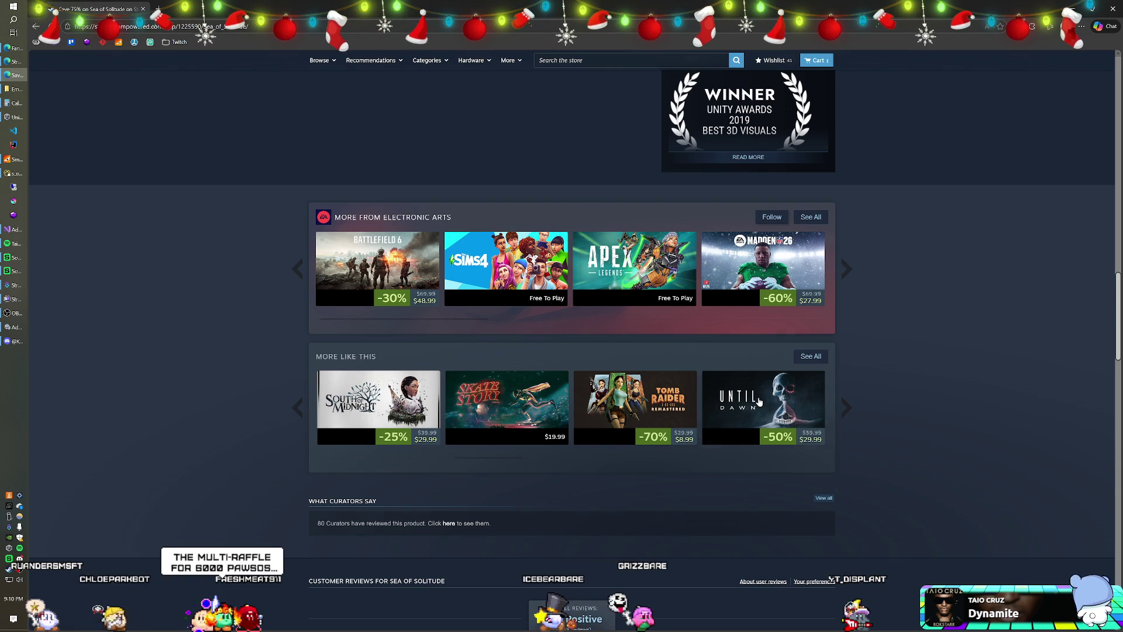
pyautogui.moveTo(759, 402)
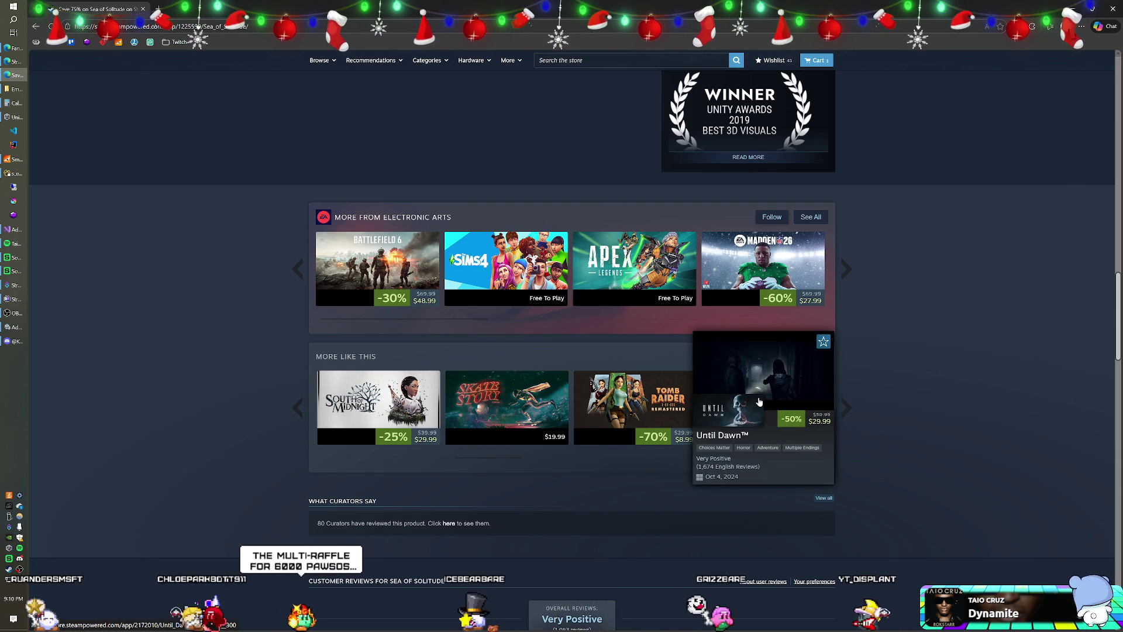
pyautogui.click(841, 415)
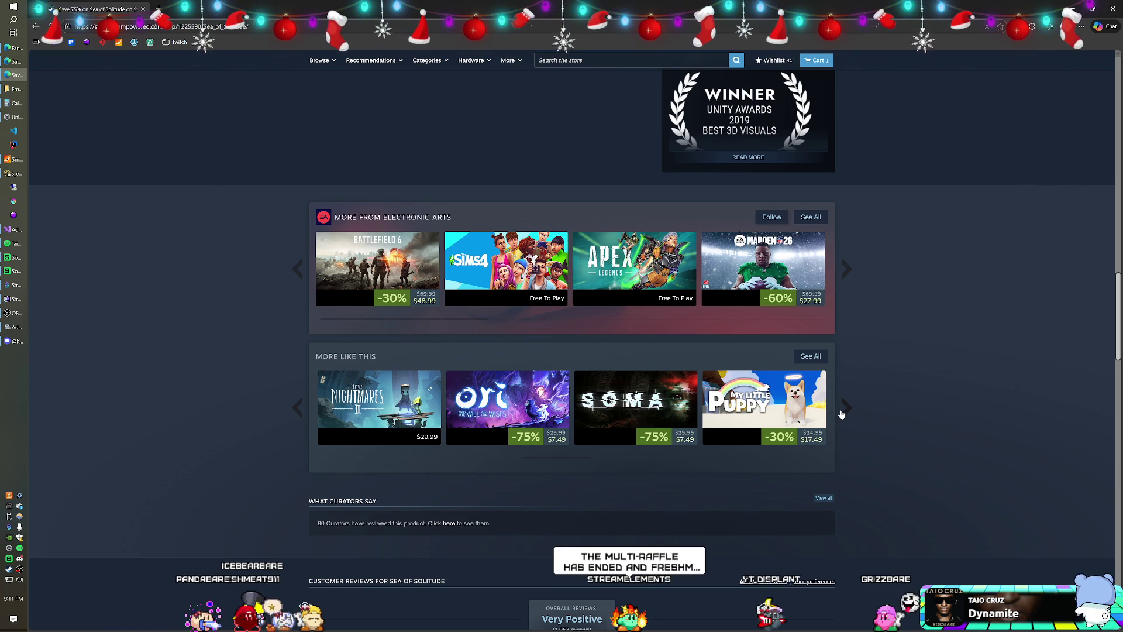
pyautogui.moveTo(678, 397)
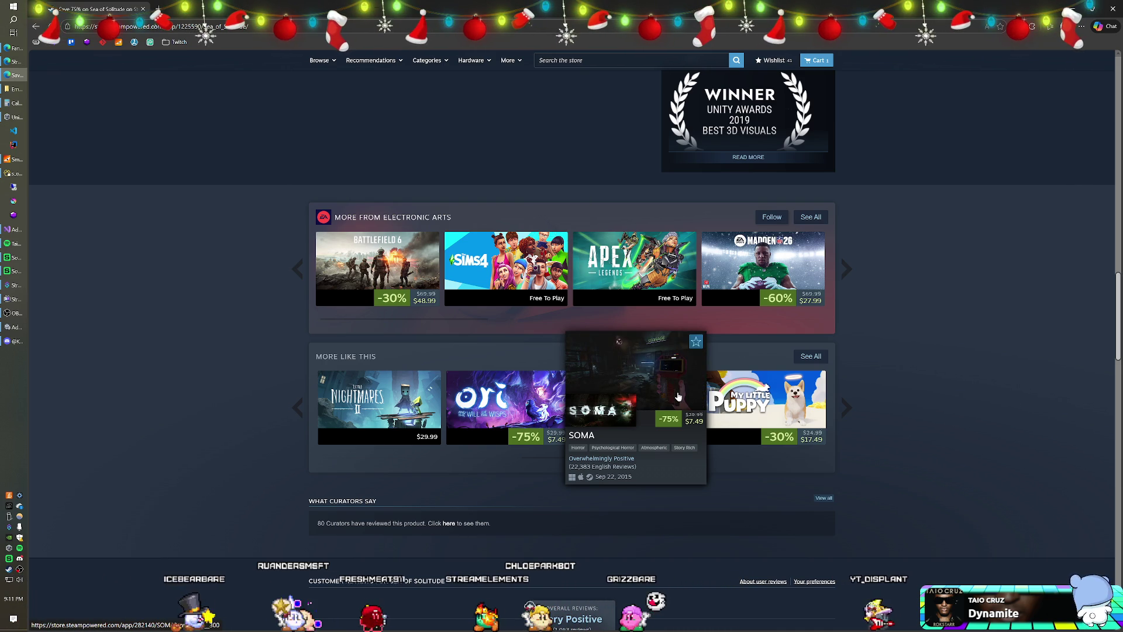
pyautogui.rightClick(678, 396)
# Open SOMA in a background tab and advance the More Like This row twice
pyautogui.click(696, 402)
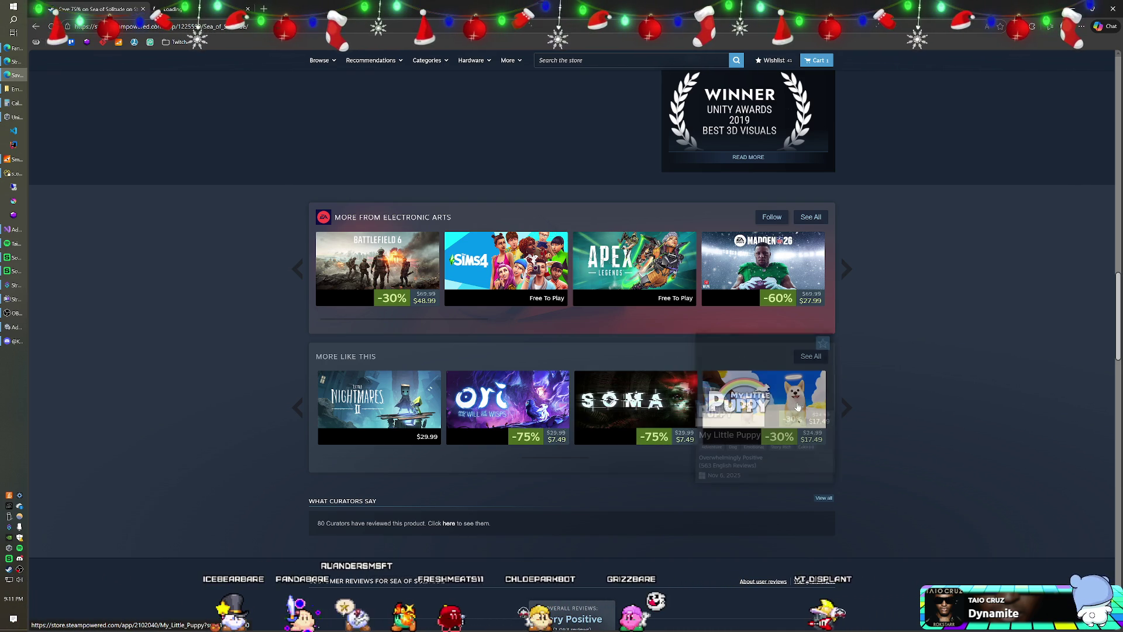
pyautogui.click(849, 412)
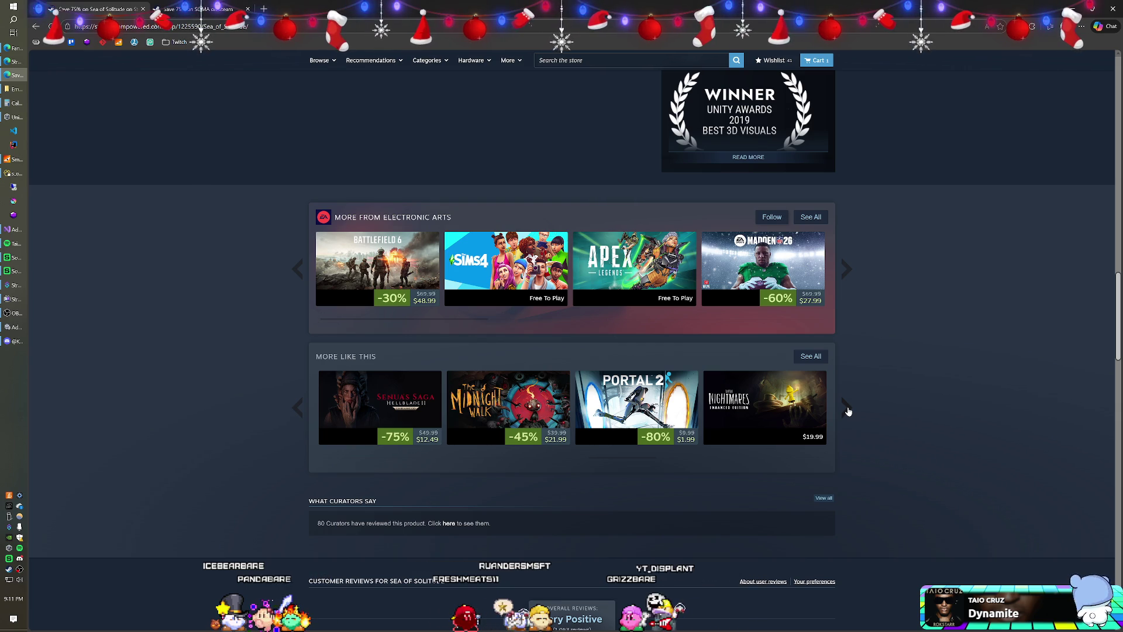
pyautogui.moveTo(638, 379)
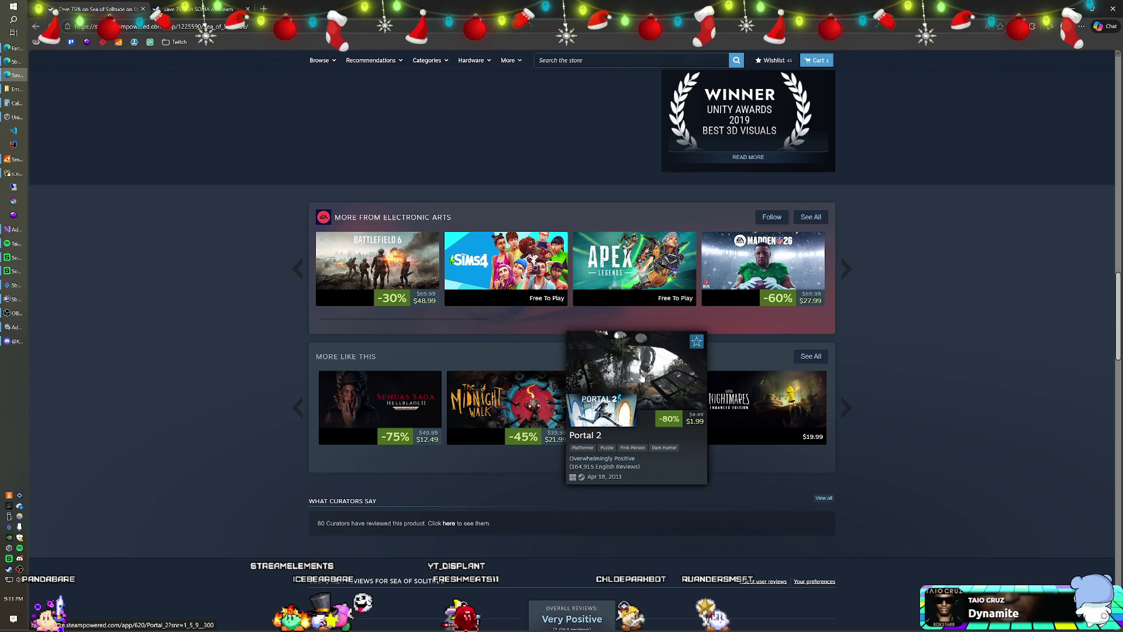
pyautogui.click(841, 408)
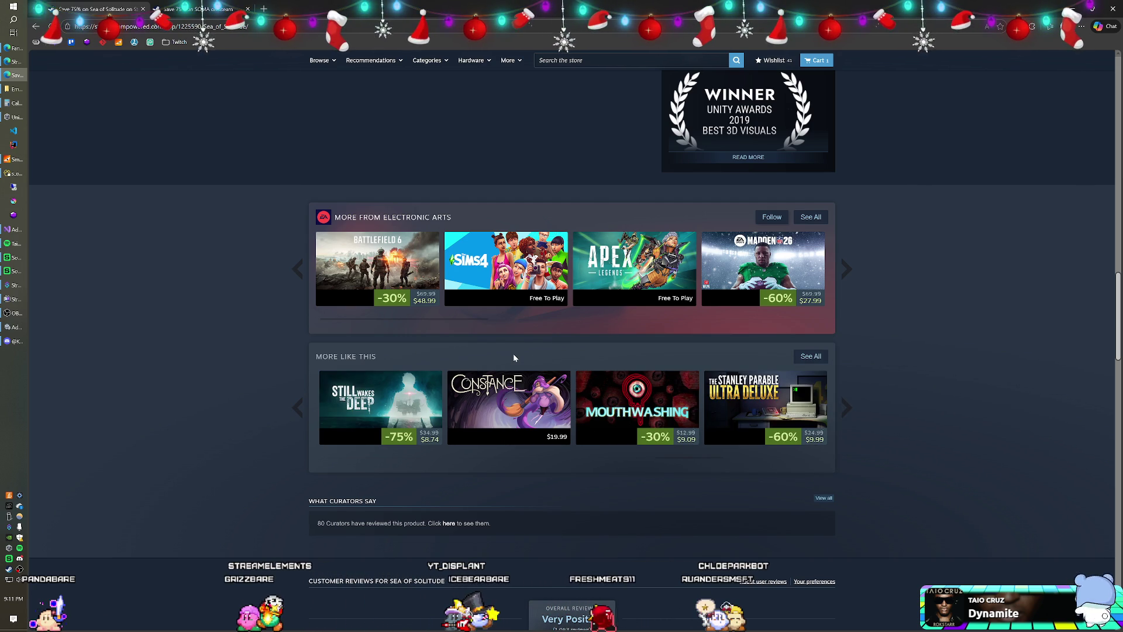
# Keep paging More Like This to Detroit, Little Nightmares III, Resident Evil 2 and Routine
pyautogui.moveTo(382, 403)
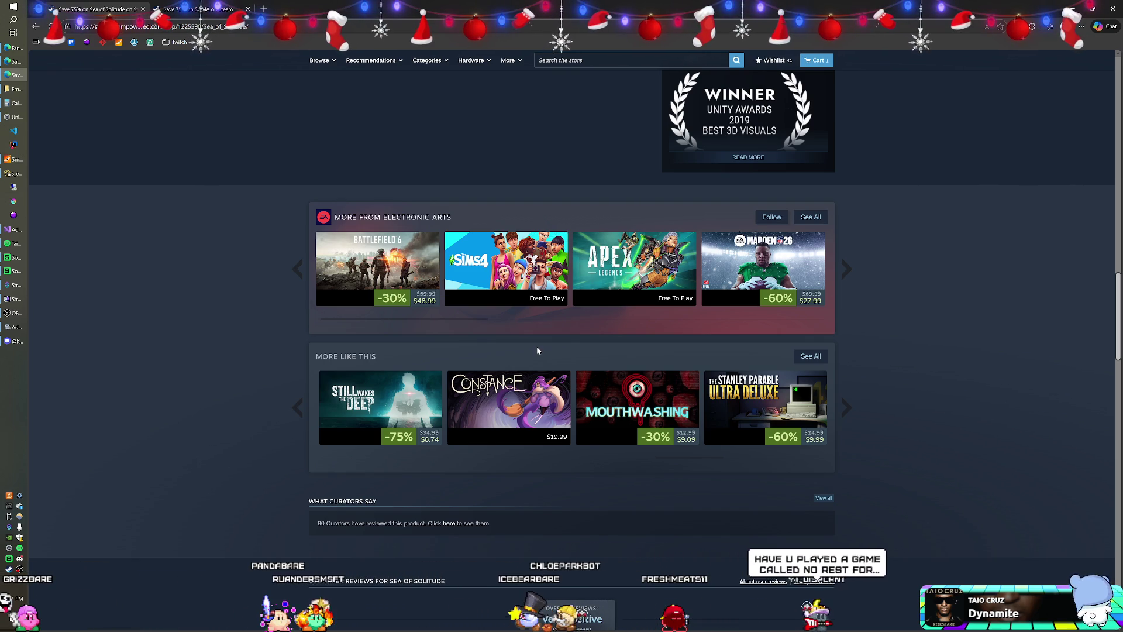
pyautogui.moveTo(530, 399)
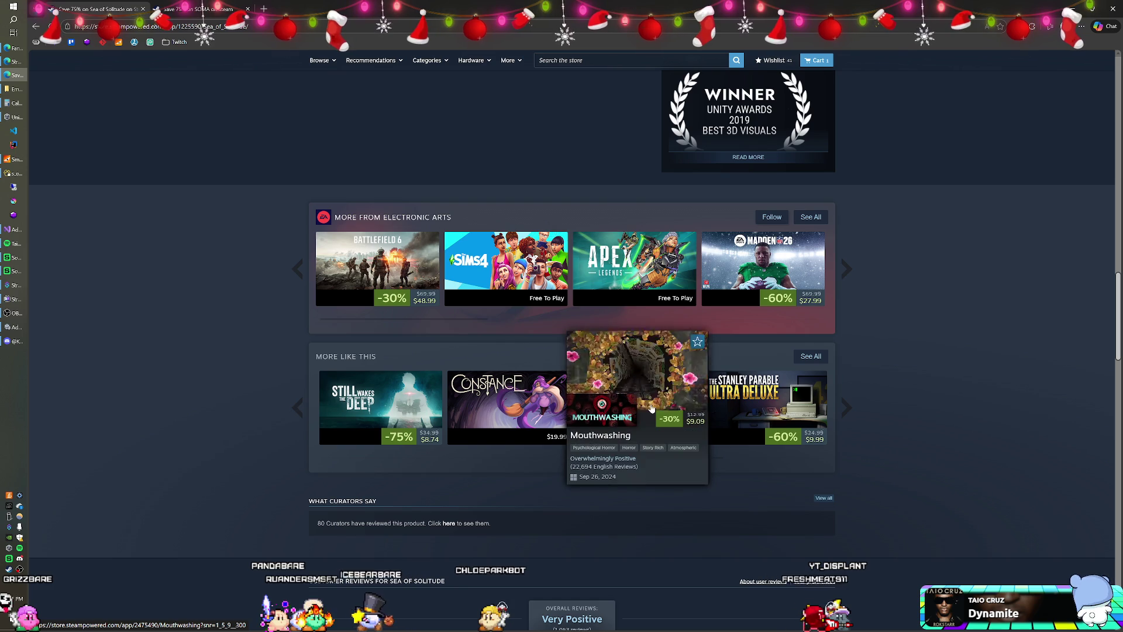
pyautogui.moveTo(787, 412)
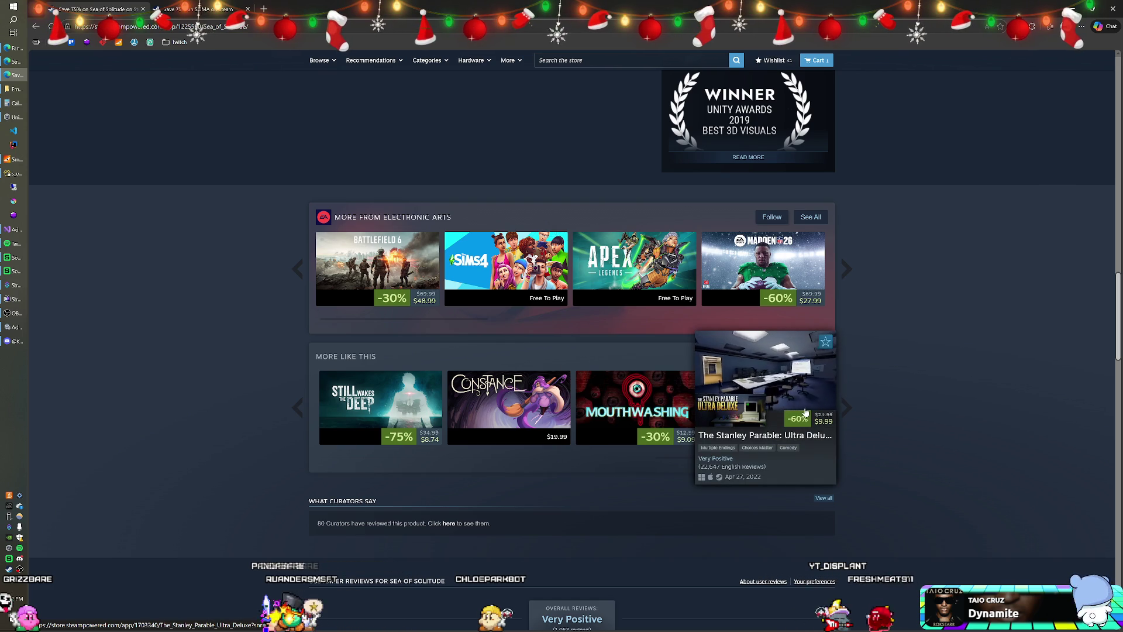
pyautogui.click(849, 409)
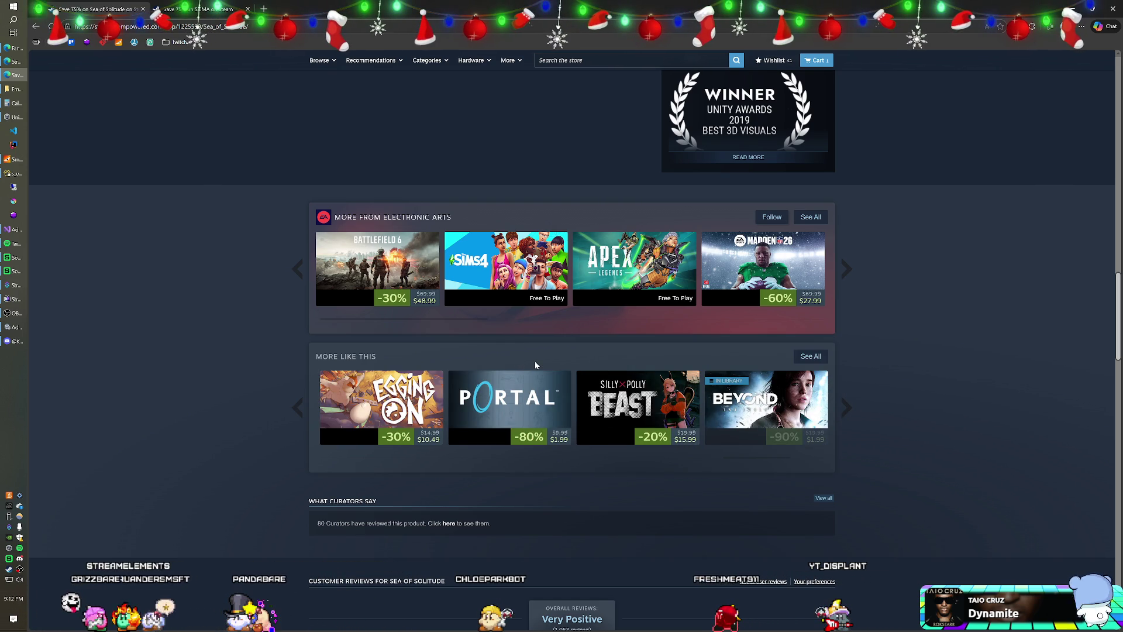
pyautogui.moveTo(778, 405)
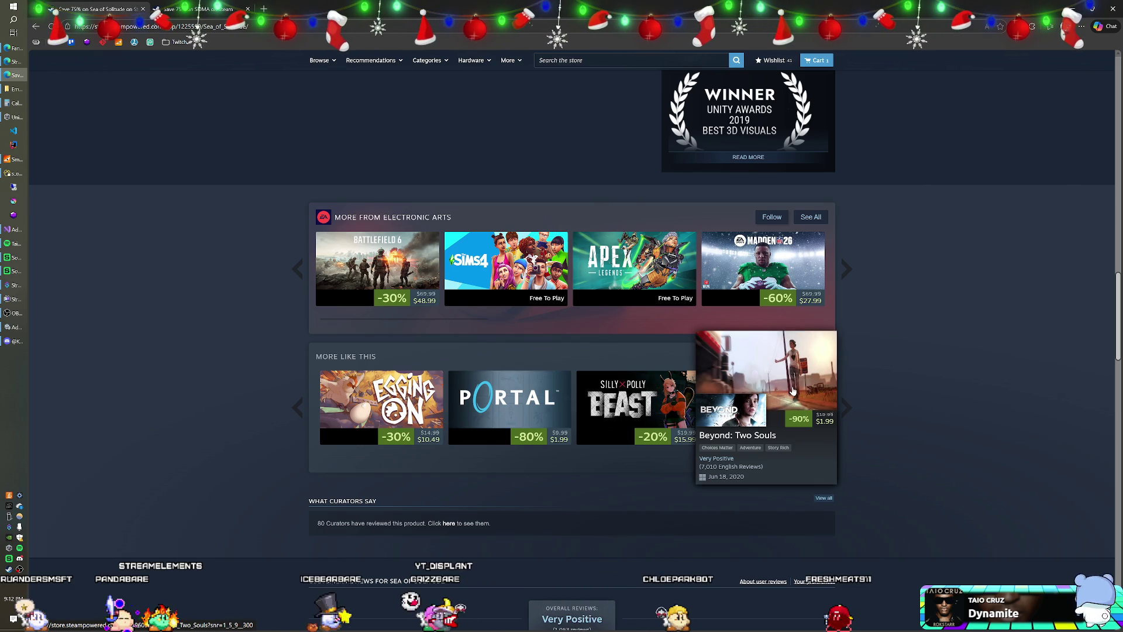
pyautogui.click(847, 407)
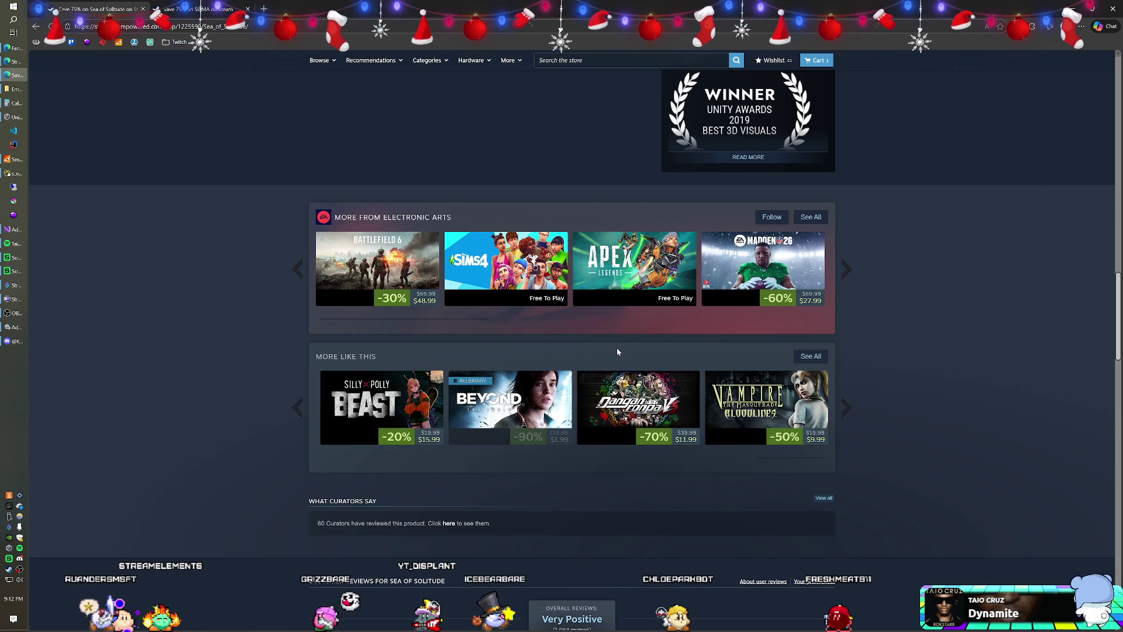
pyautogui.click(844, 410)
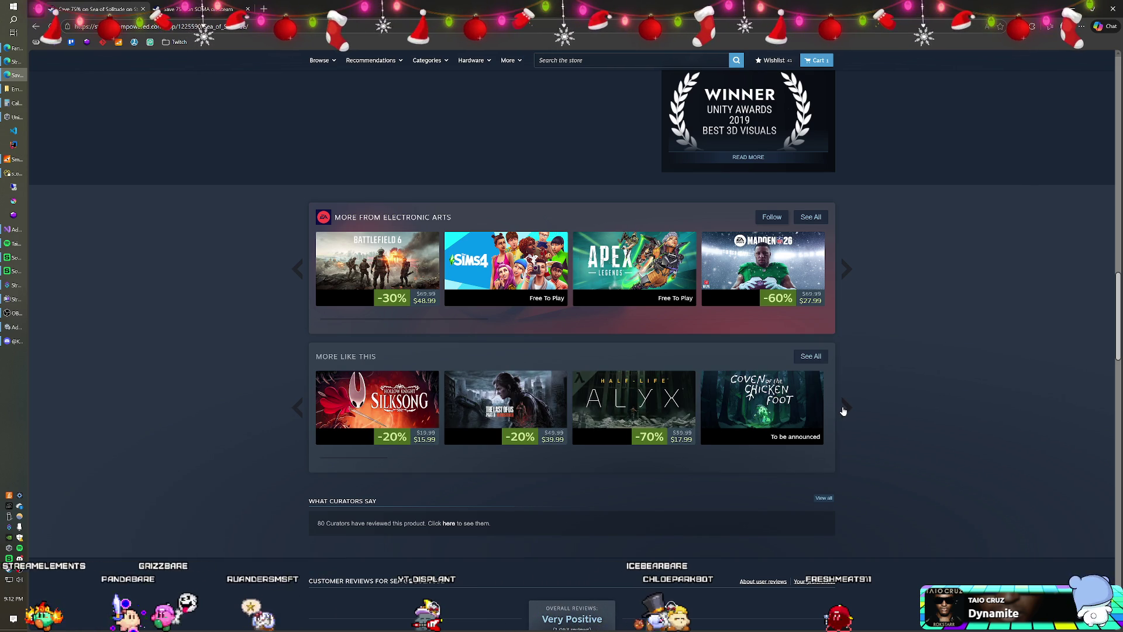
pyautogui.click(843, 411)
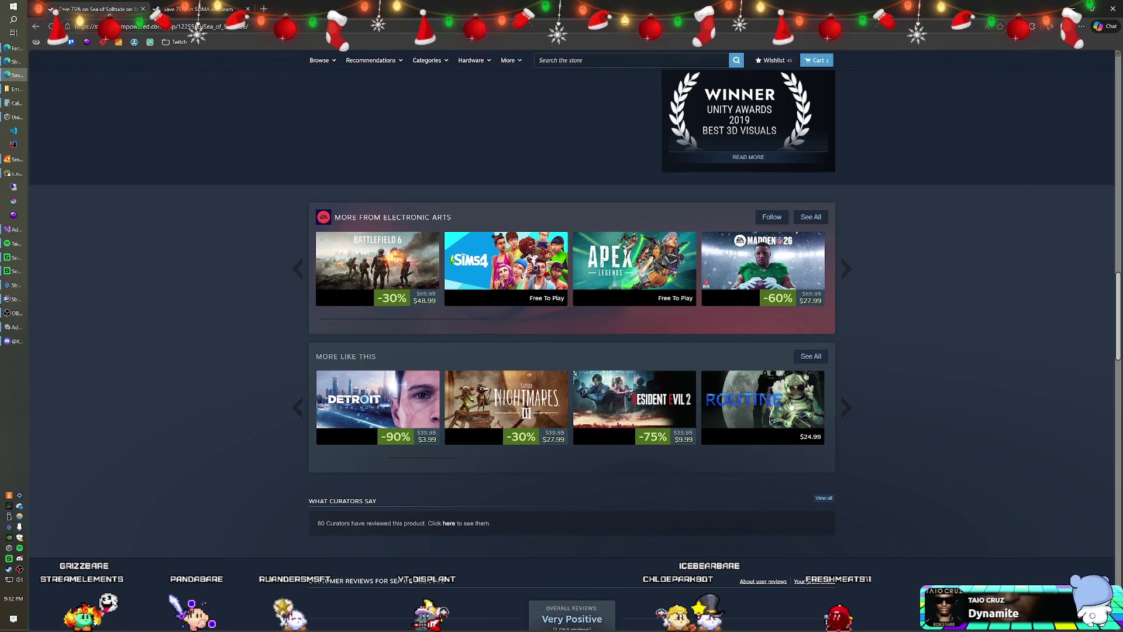
pyautogui.scroll(10, 434, 351)
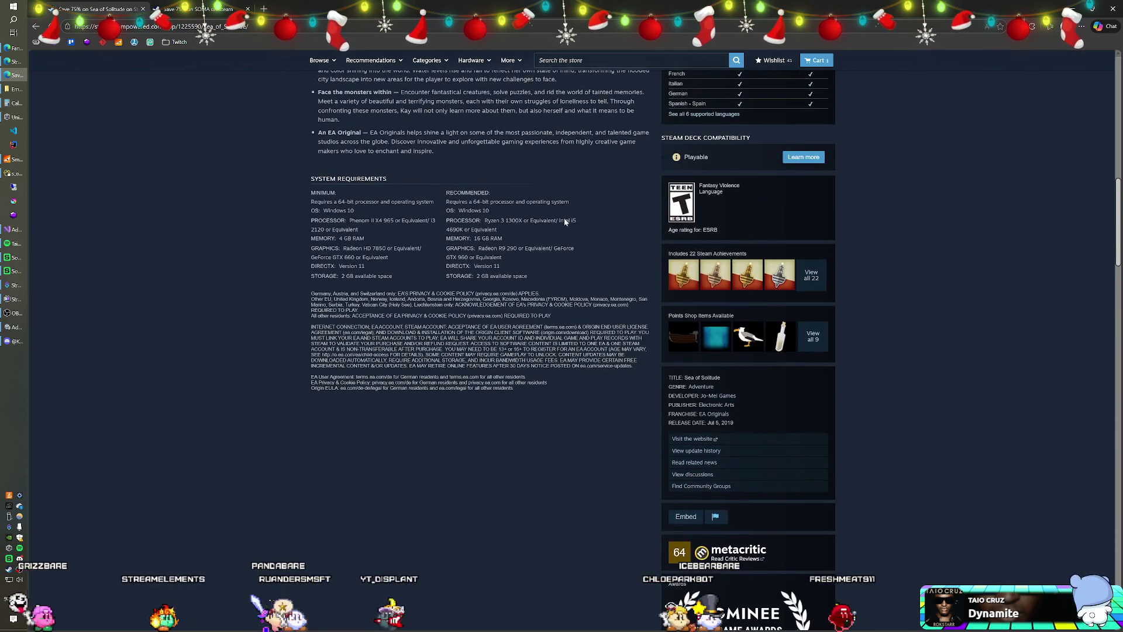
# Search for 'no rest for t' and open the No Rest for the Wicked store page
pyautogui.click(562, 60)
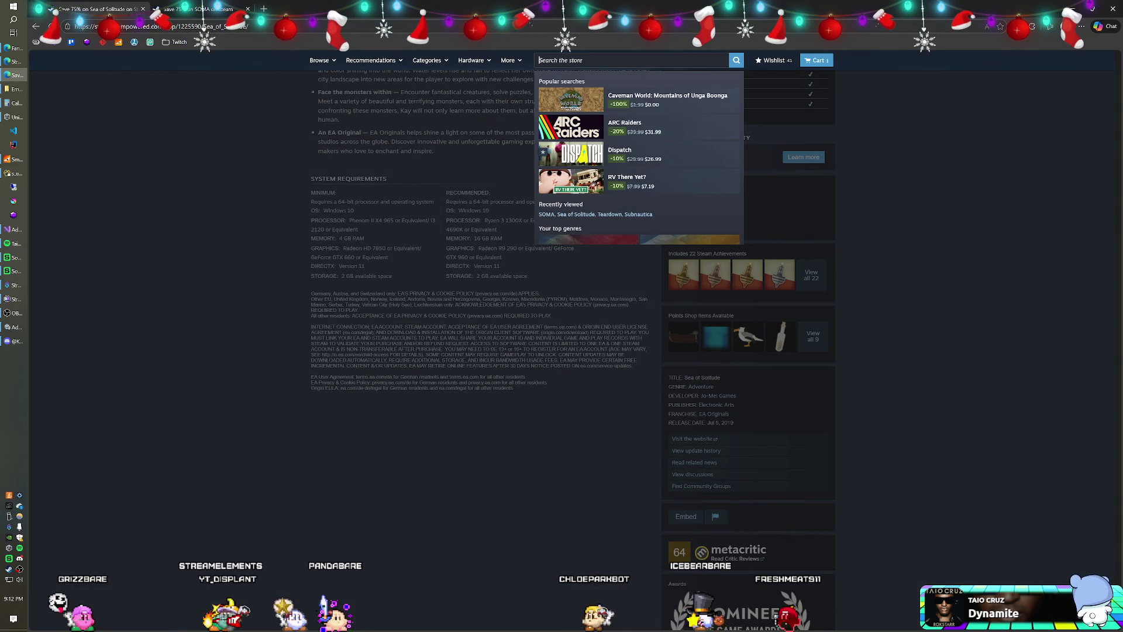
pyautogui.write('ro rest')
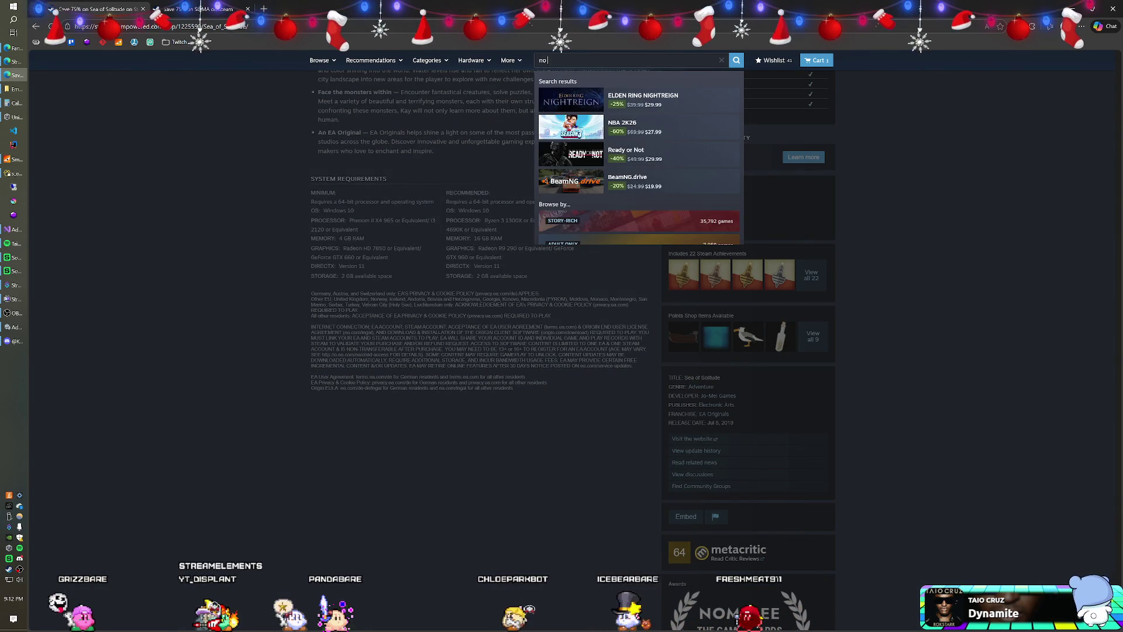
pyautogui.write(' f')
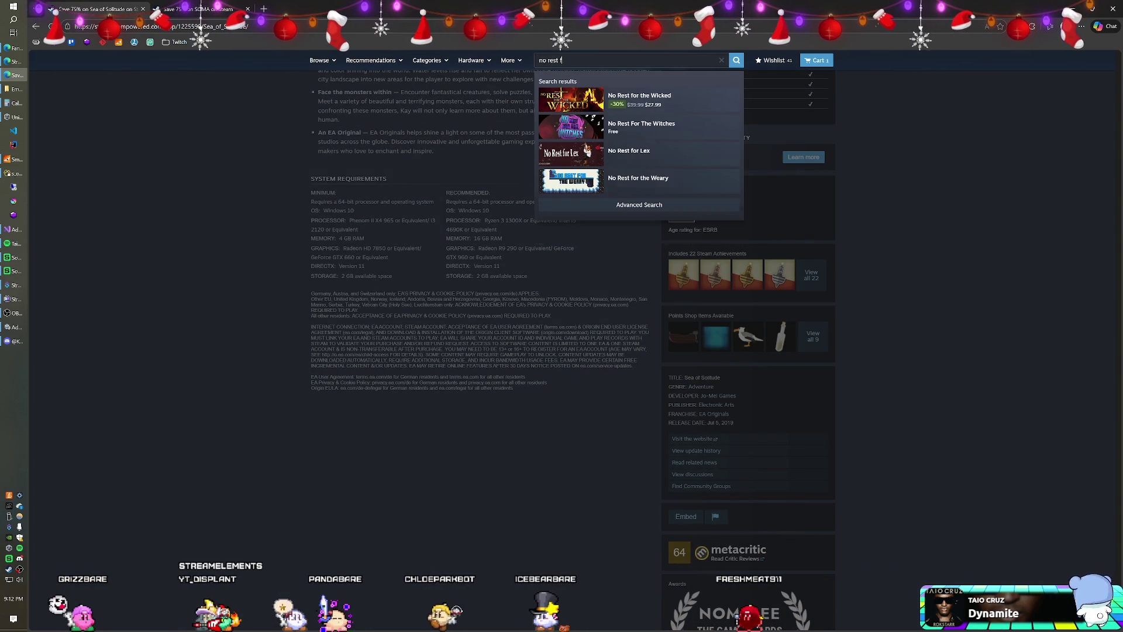
pyautogui.write('or t')
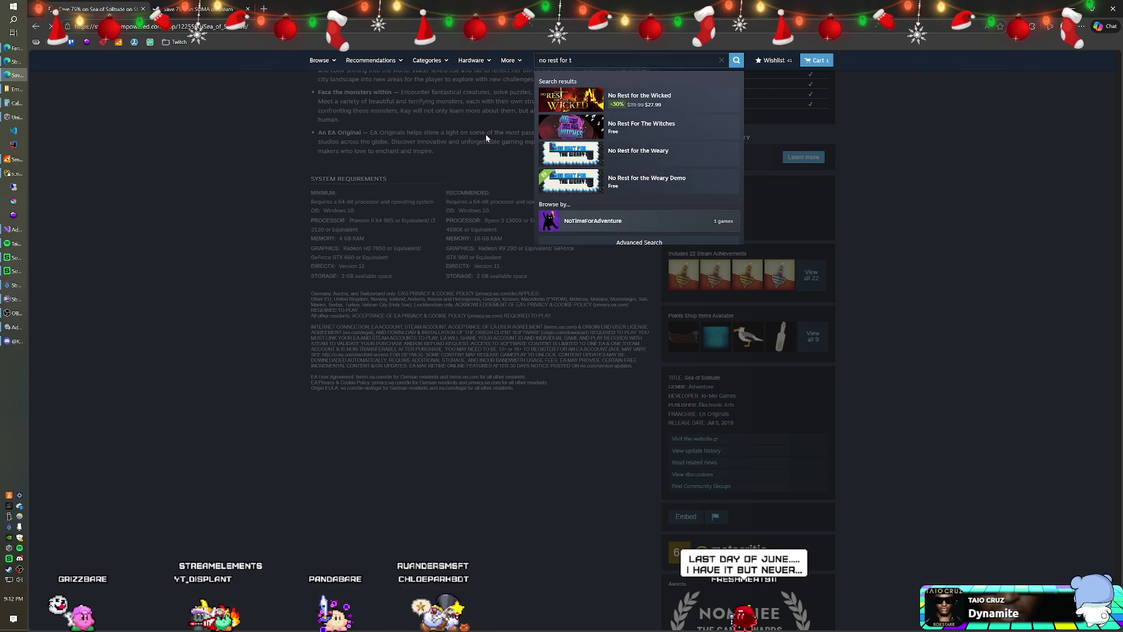
pyautogui.press('Down')
pyautogui.press('Return')
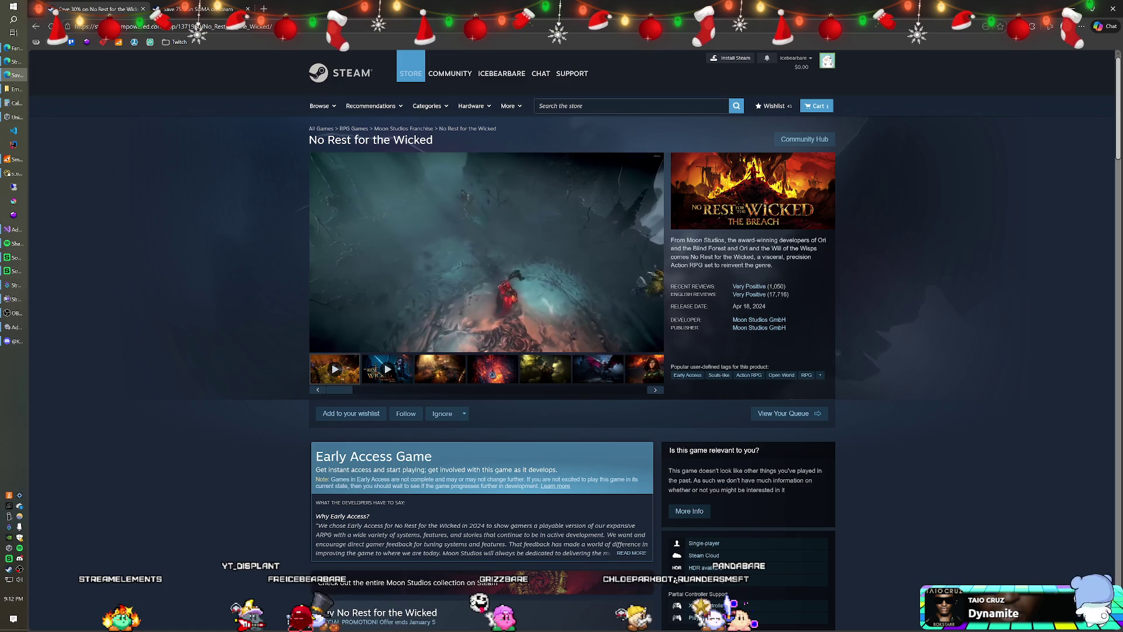
# Play the Interview / Dev Diary video, skip ahead to 0:55, and pause it
pyautogui.moveTo(461, 227)
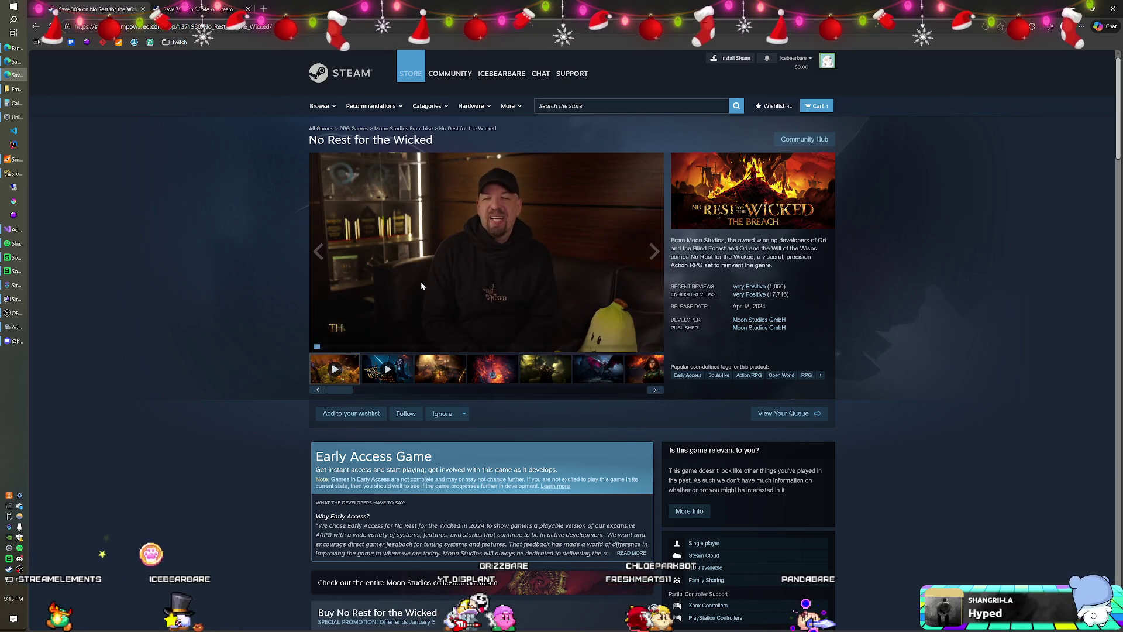
pyautogui.click(387, 369)
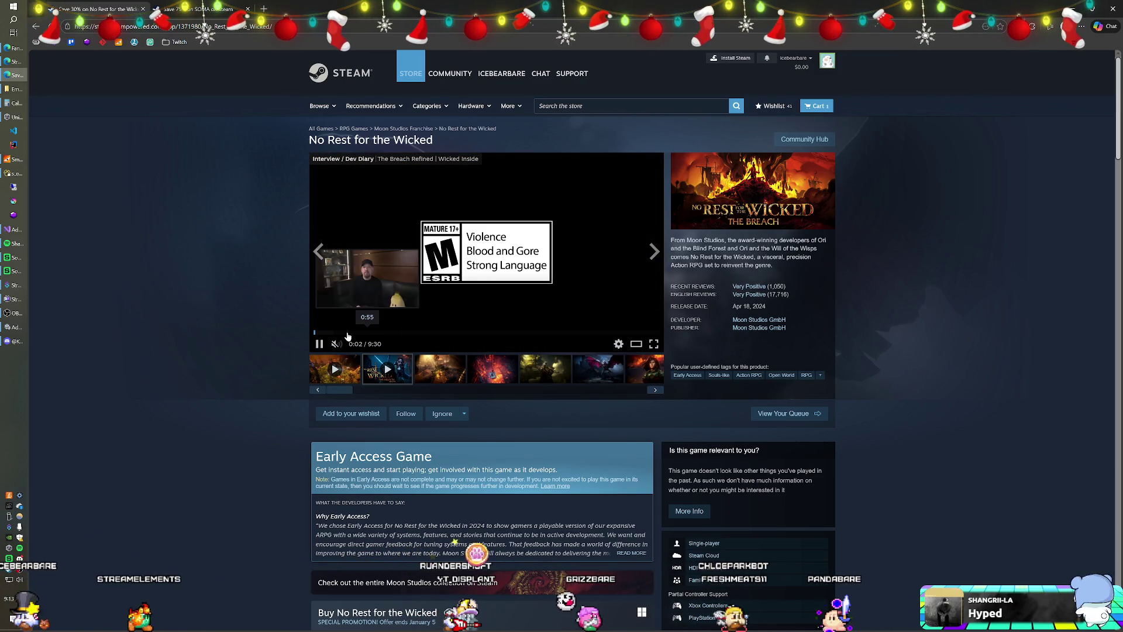
pyautogui.click(347, 332)
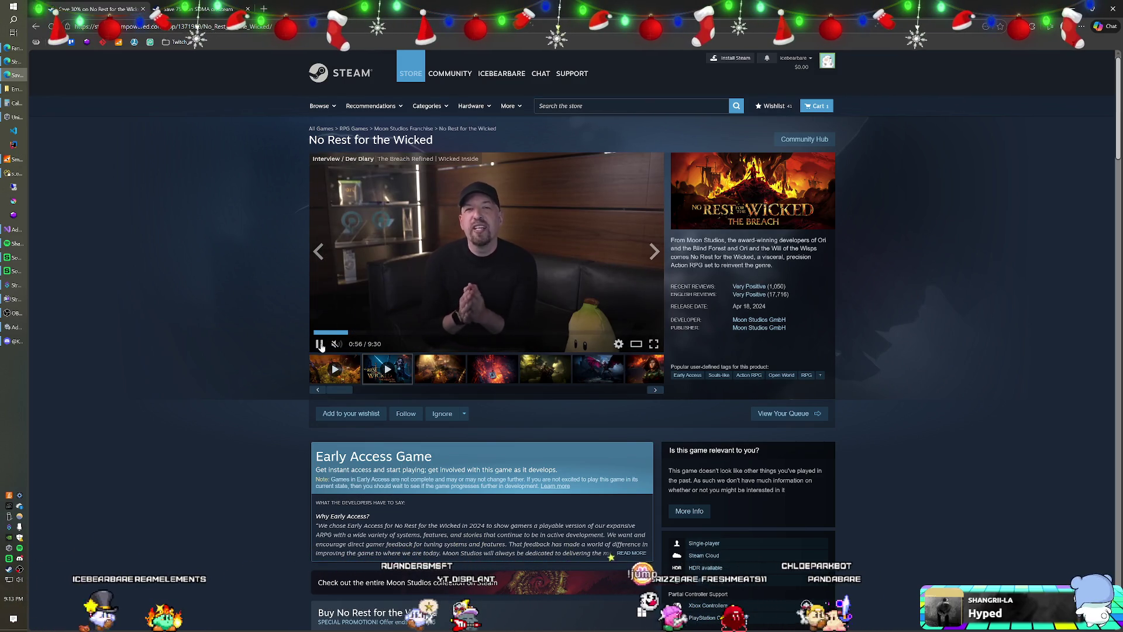
pyautogui.click(400, 324)
pyautogui.click(616, 391)
pyautogui.click(621, 389)
pyautogui.moveTo(626, 391); pyautogui.dragTo(637, 391)
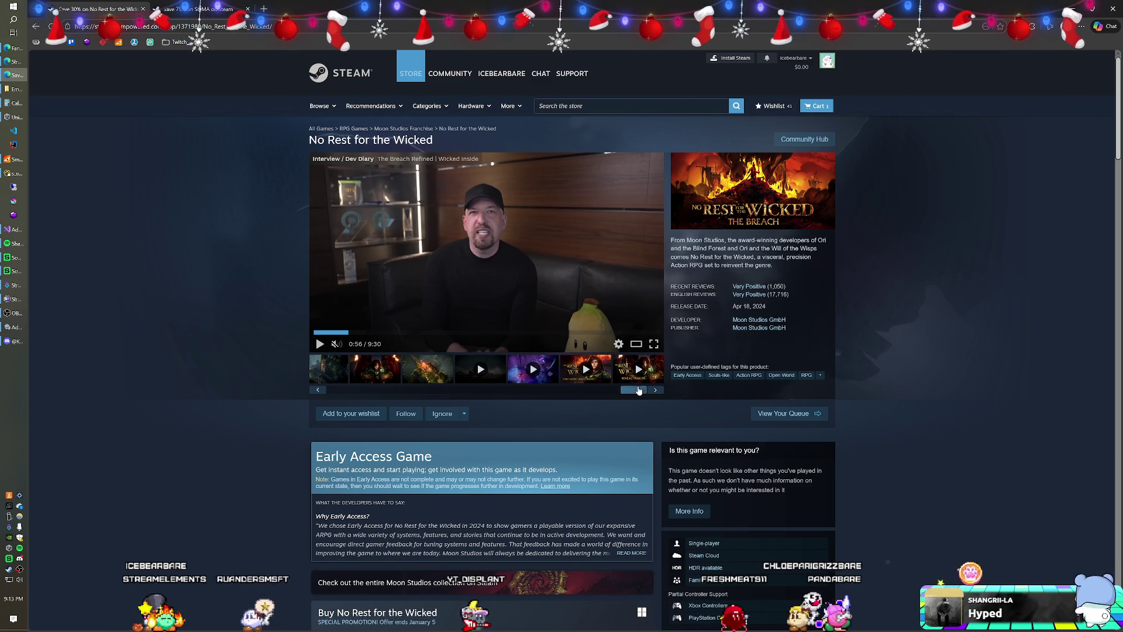
# Play the last trailer in the media gallery, skip to about 1:12, and pause it
pyautogui.click(640, 371)
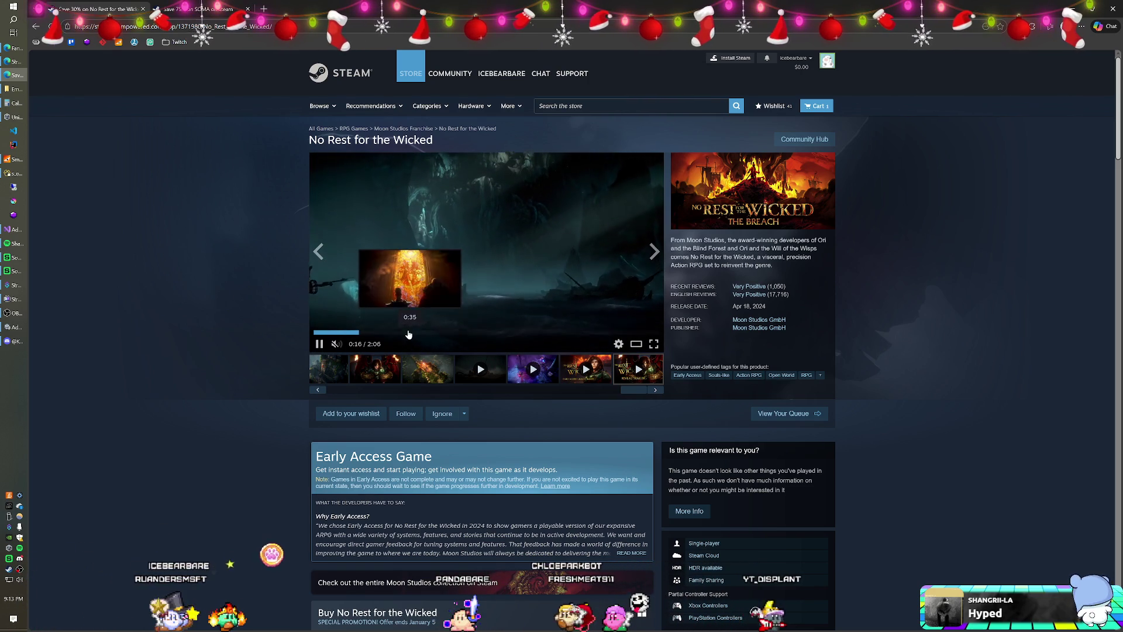
pyautogui.moveTo(412, 334); pyautogui.dragTo(512, 336)
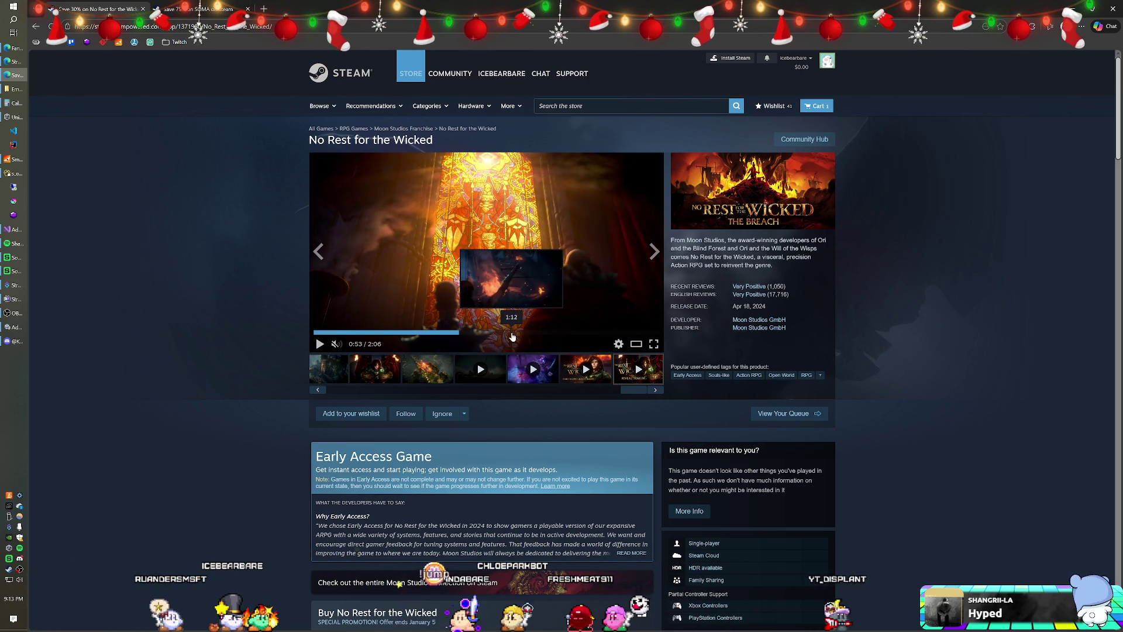
pyautogui.click(512, 336)
pyautogui.click(320, 344)
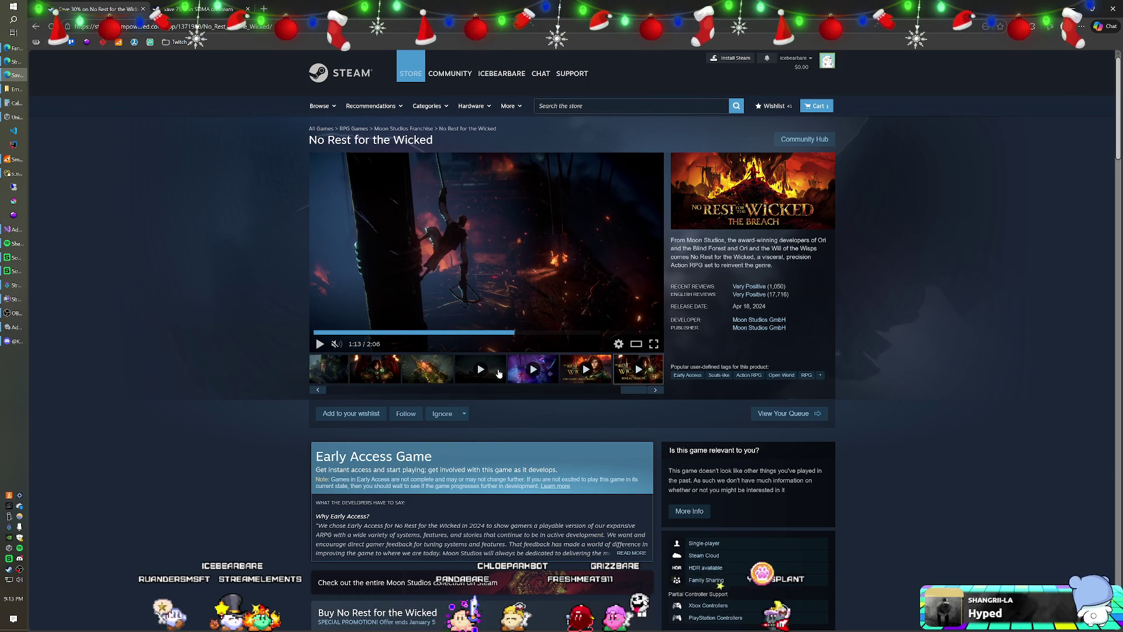
# Browse the gallery screenshots, then add No Rest for the Wicked ($27.99) to the wishlist
pyautogui.click(462, 372)
pyautogui.click(427, 369)
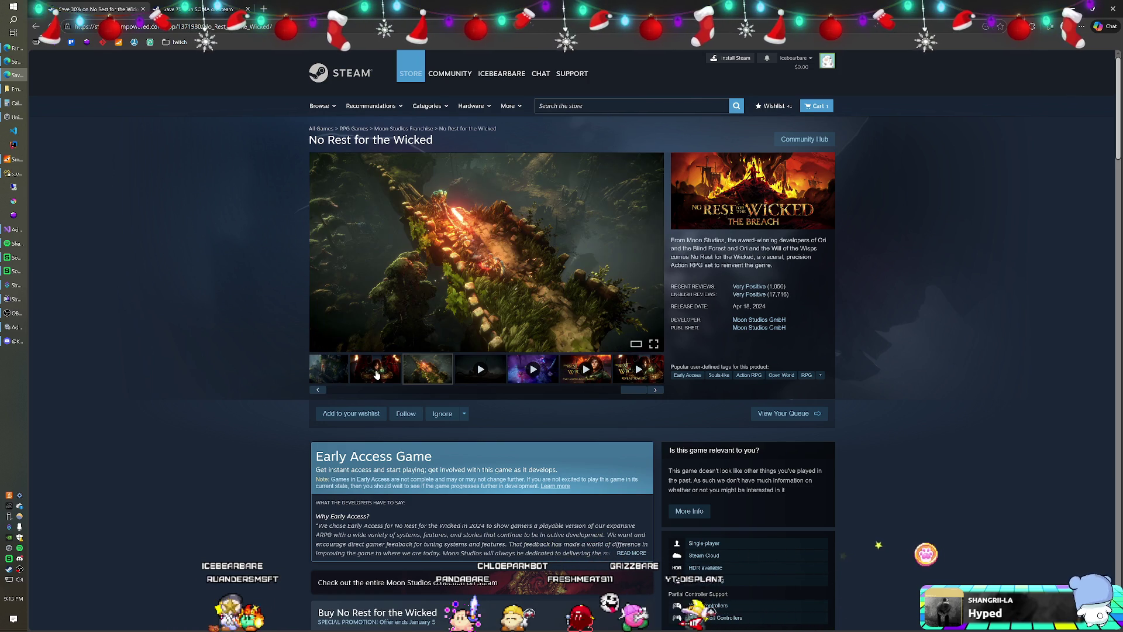
pyautogui.click(377, 374)
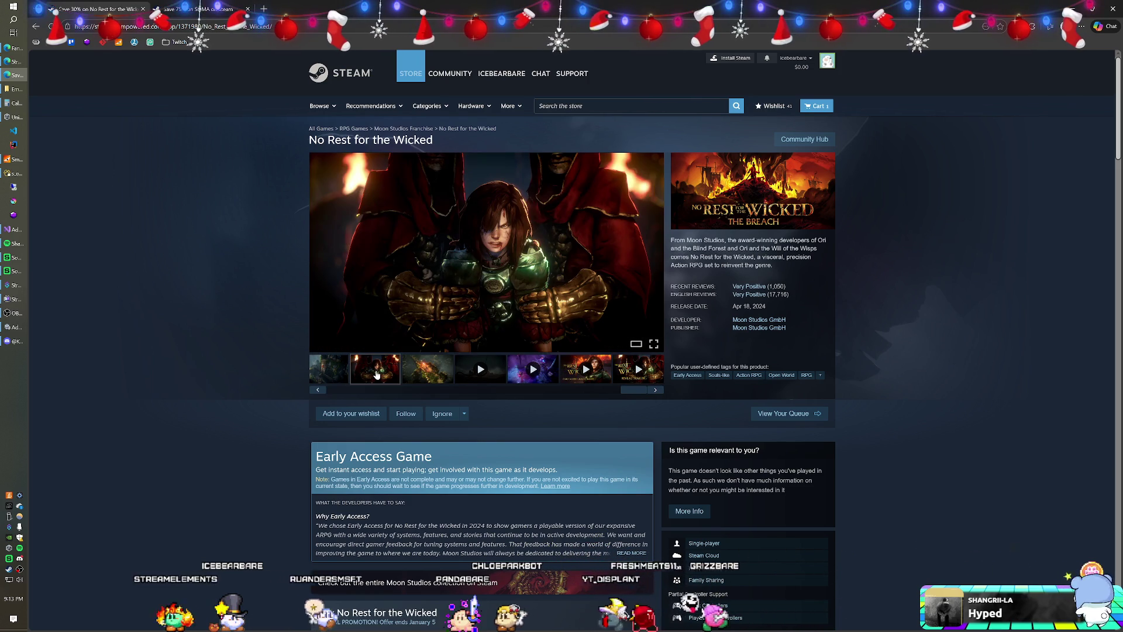
pyautogui.click(343, 369)
pyautogui.scroll(-4, 471, 402)
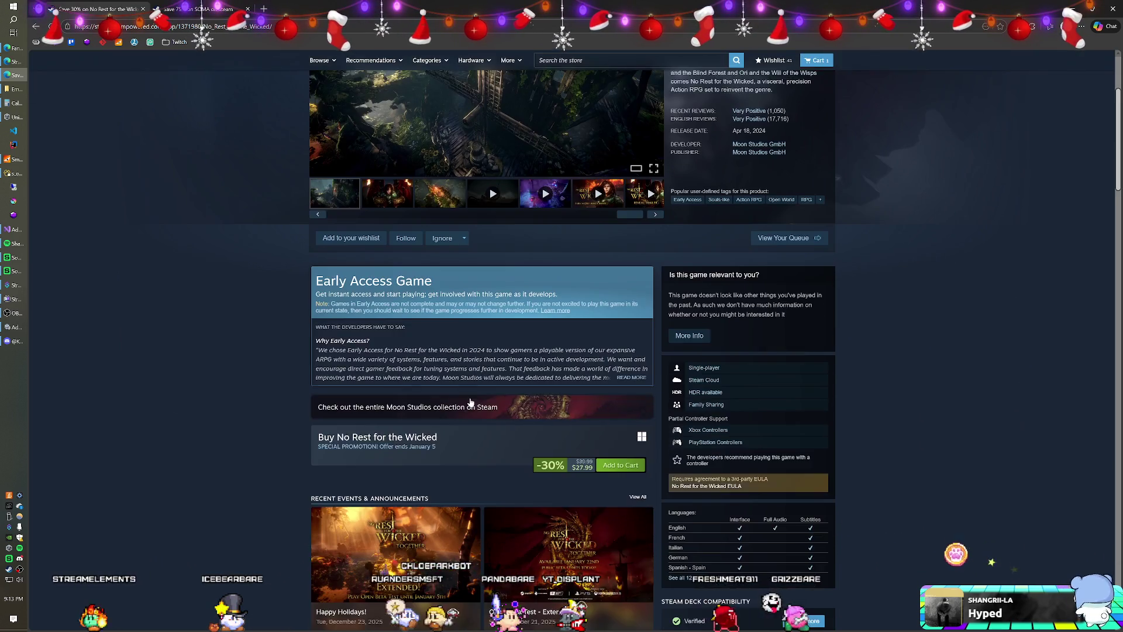
pyautogui.scroll(4, 471, 401)
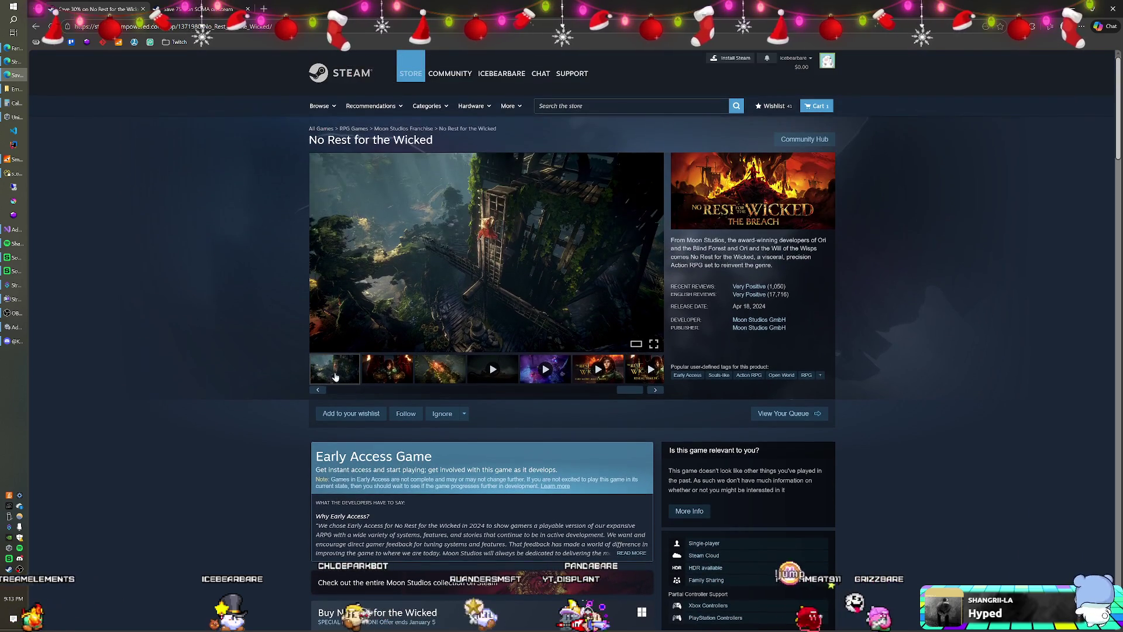
pyautogui.click(343, 389)
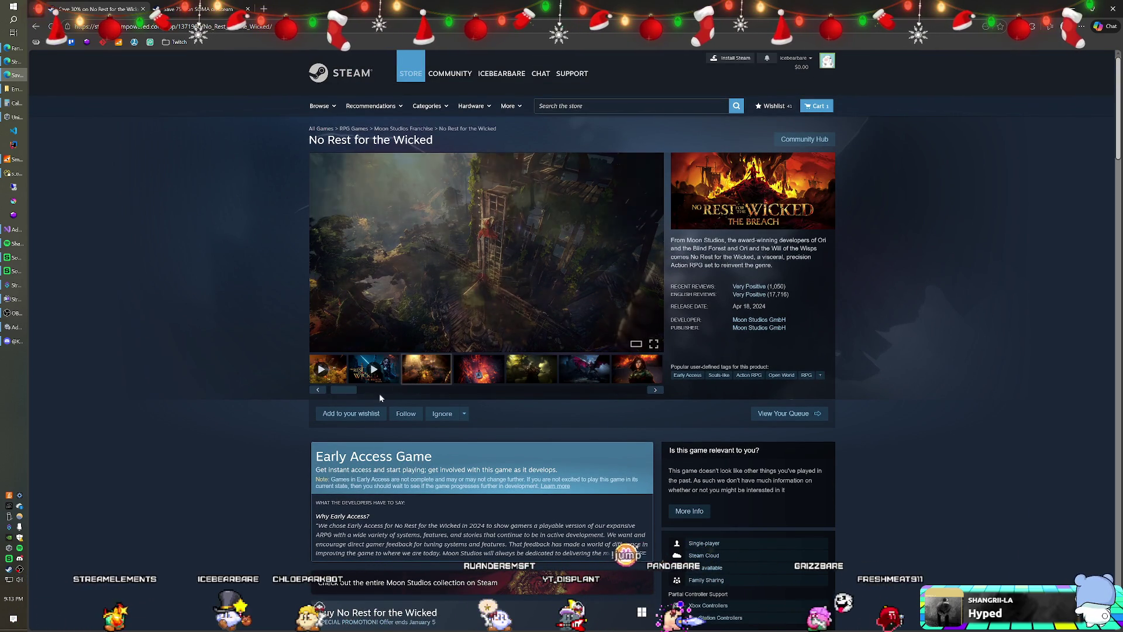
pyautogui.click(358, 418)
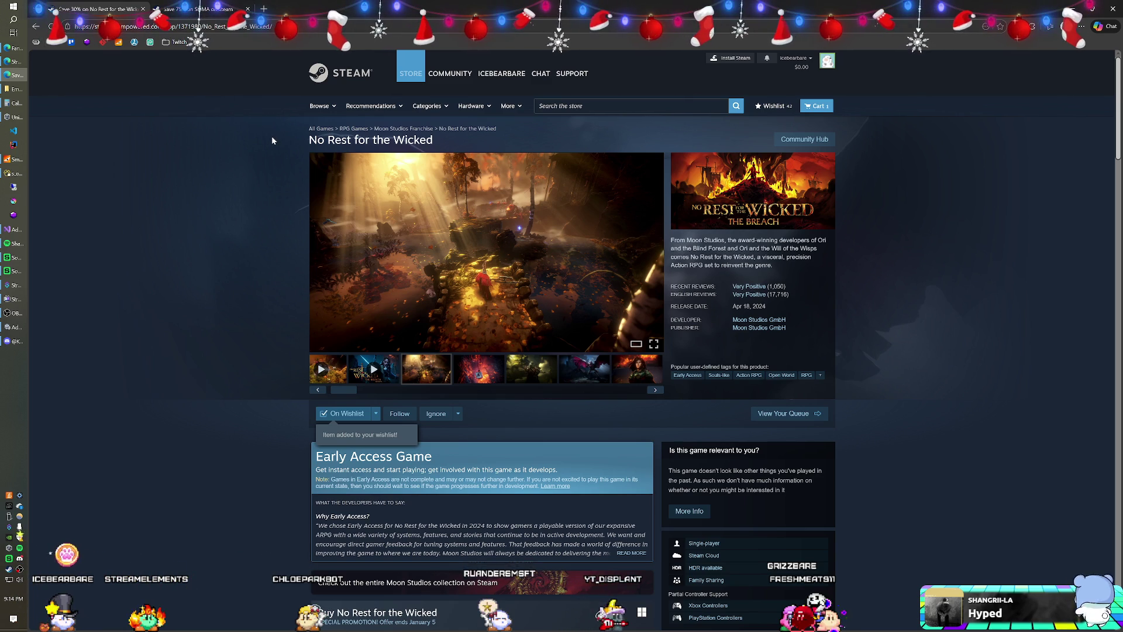
pyautogui.click(585, 106)
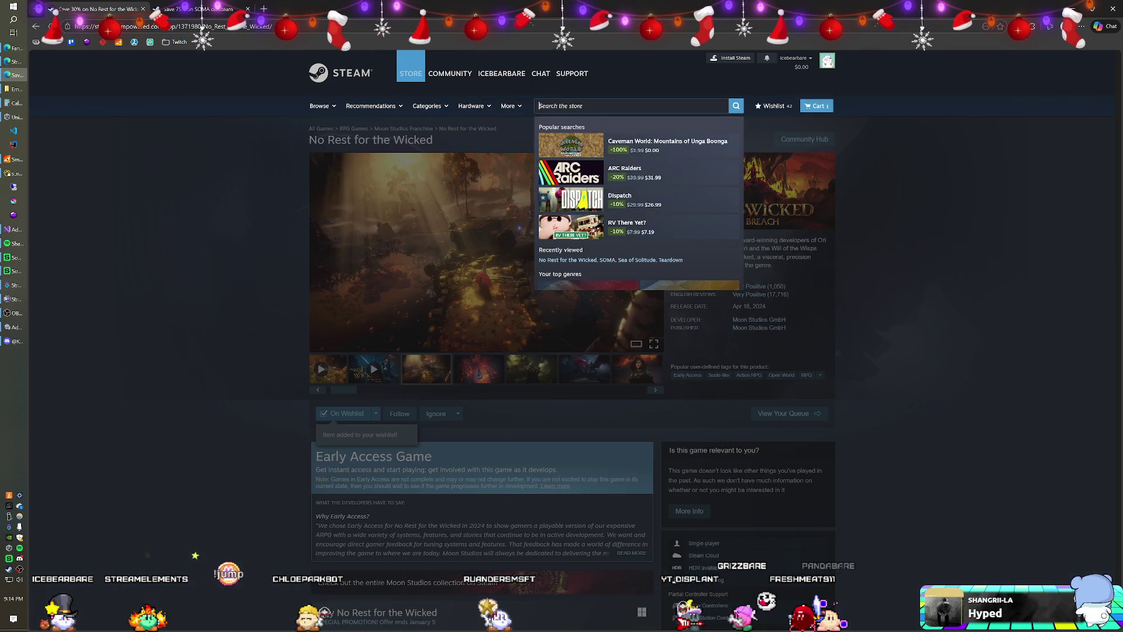
# Search 'the last of june', correct it to 'last day of june', and open Last Day of June
pyautogui.write('the last')
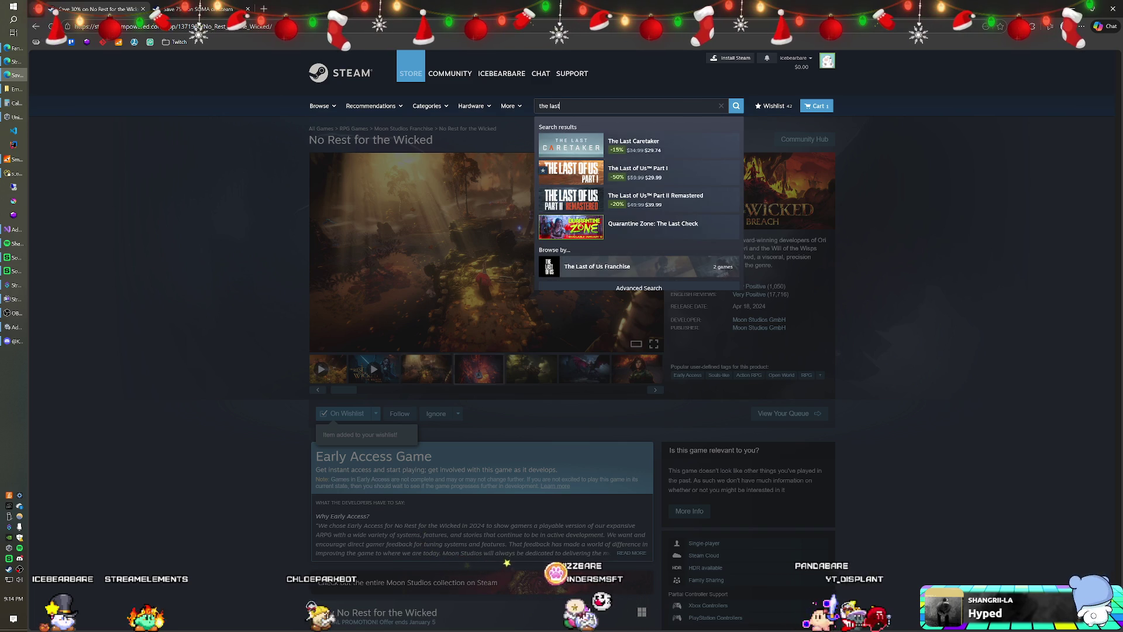
pyautogui.write(' of june')
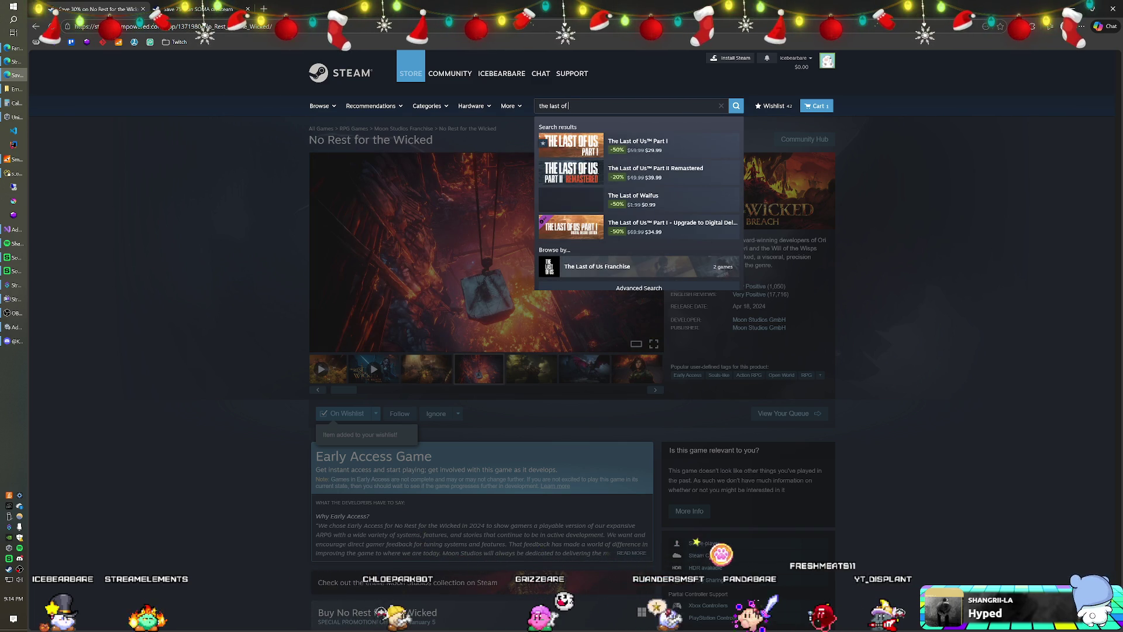
pyautogui.press('Return')
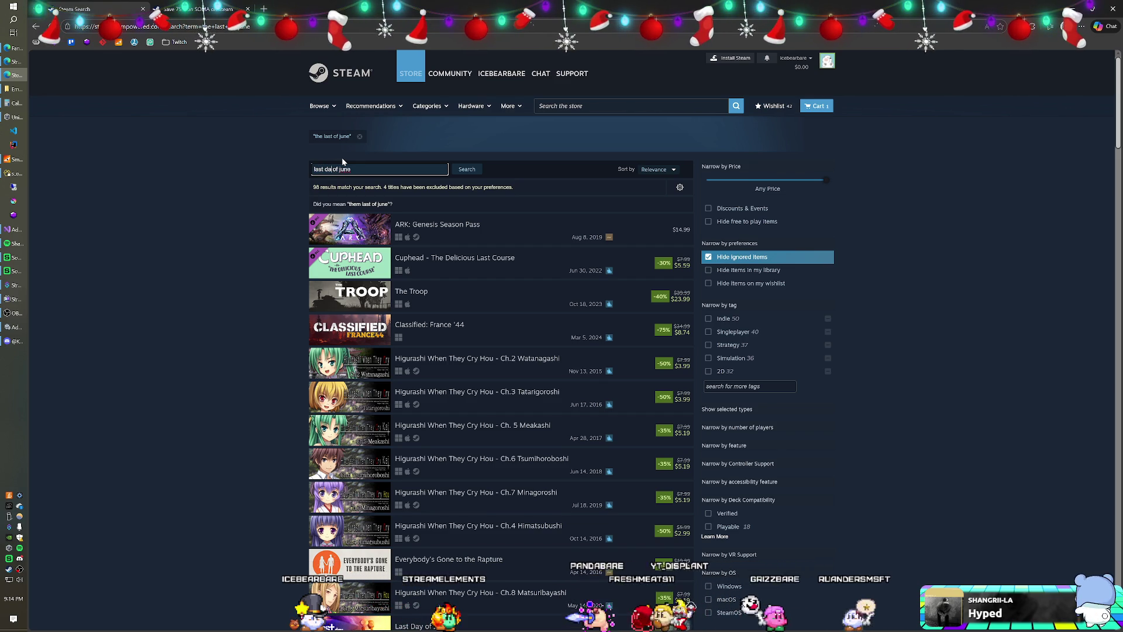
pyautogui.write('y')
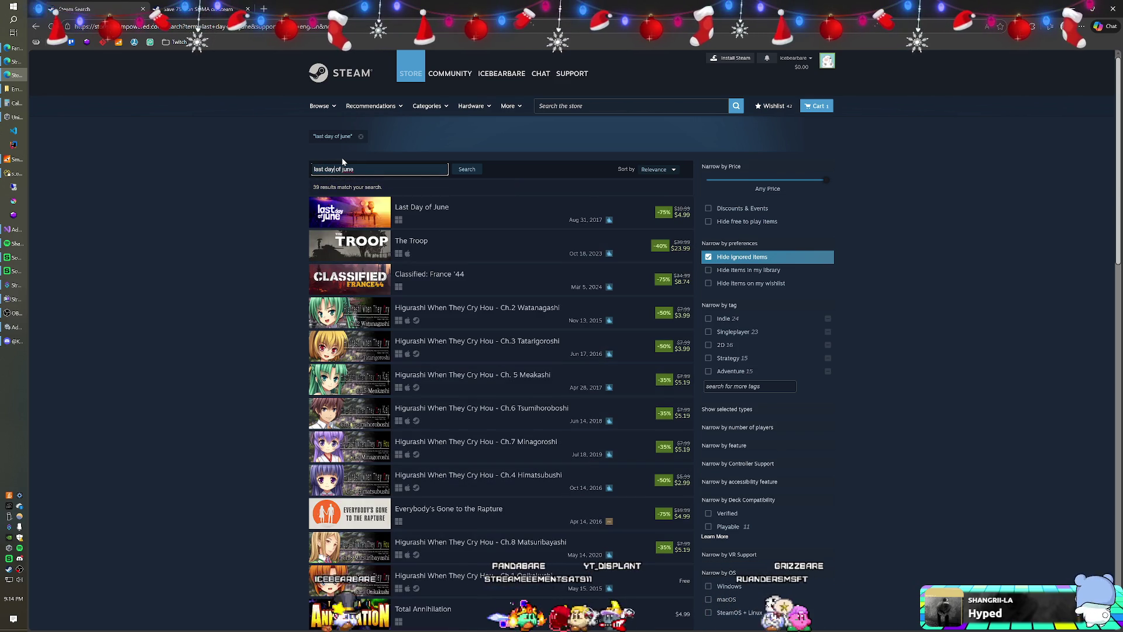
pyautogui.click(488, 216)
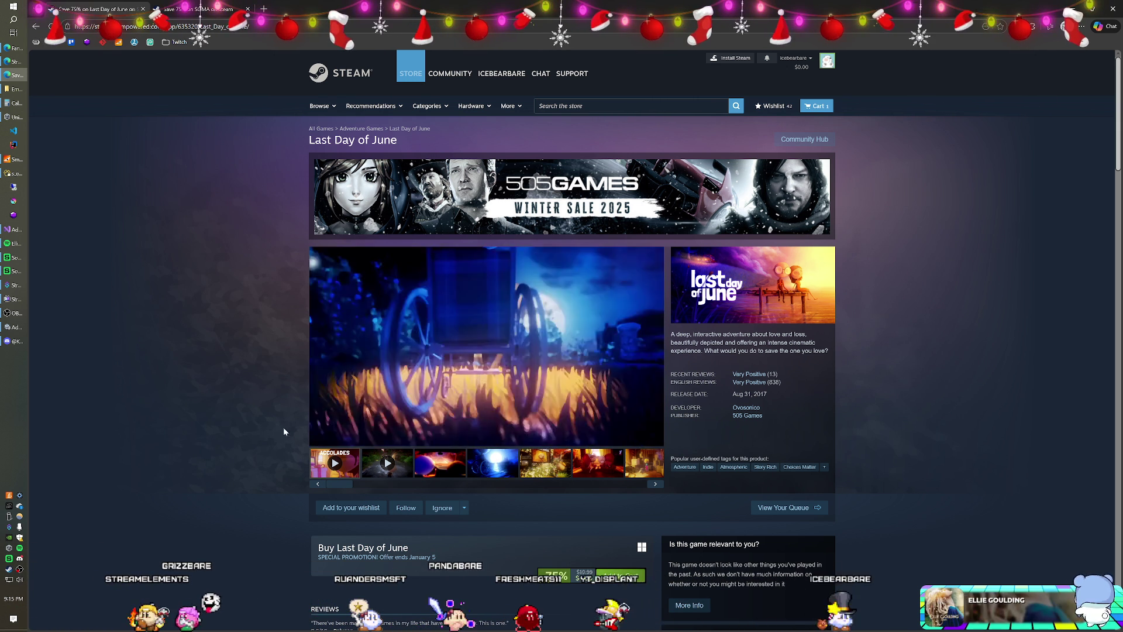
# Pause the Last Day of June trailer on its store page
pyautogui.click(320, 439)
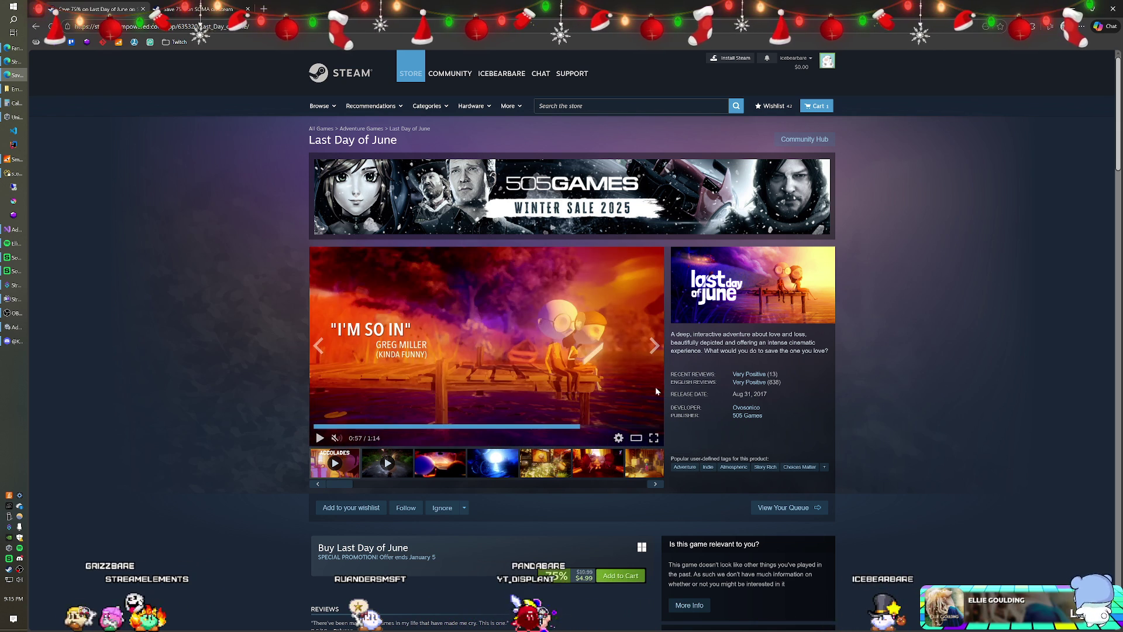
pyautogui.moveTo(815, 351); pyautogui.dragTo(693, 339)
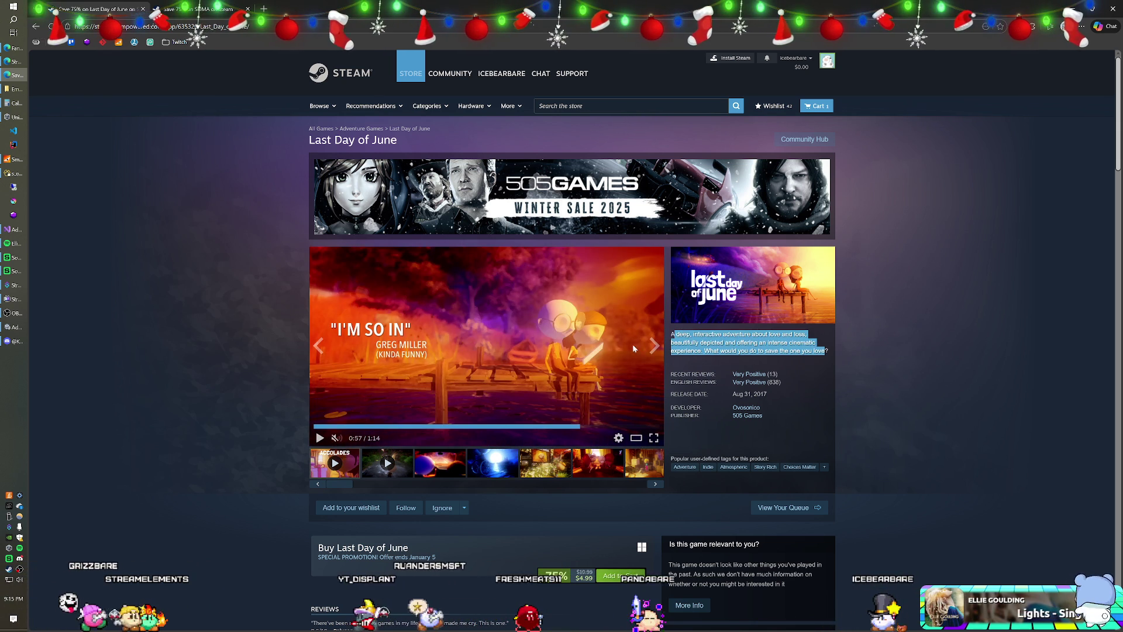
pyautogui.scroll(-5, 595, 351)
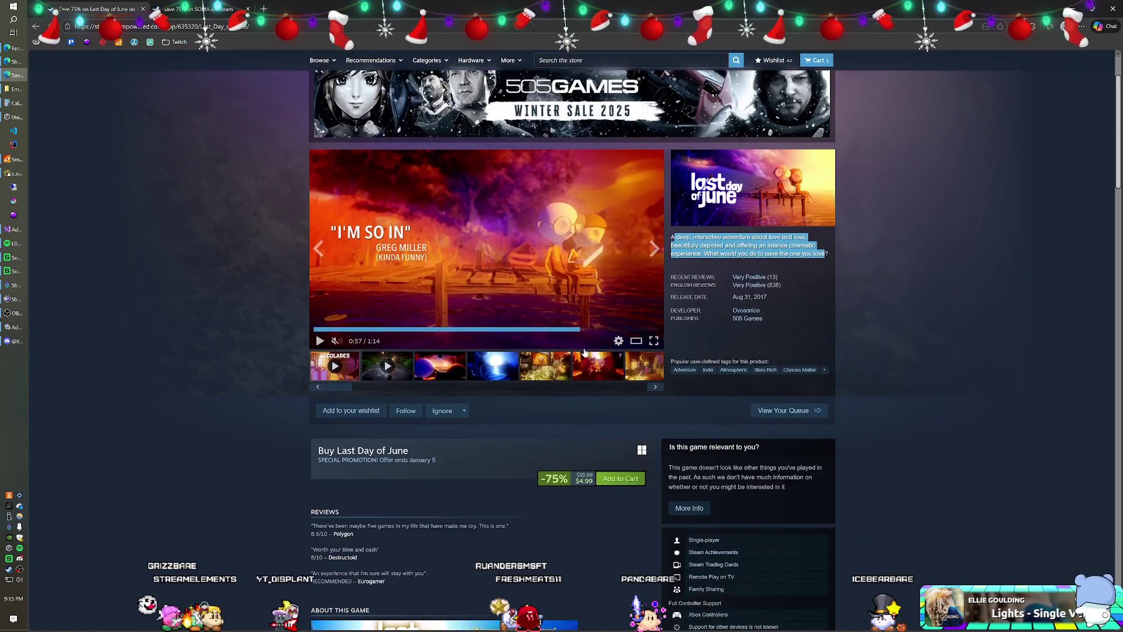
pyautogui.scroll(-5, 583, 353)
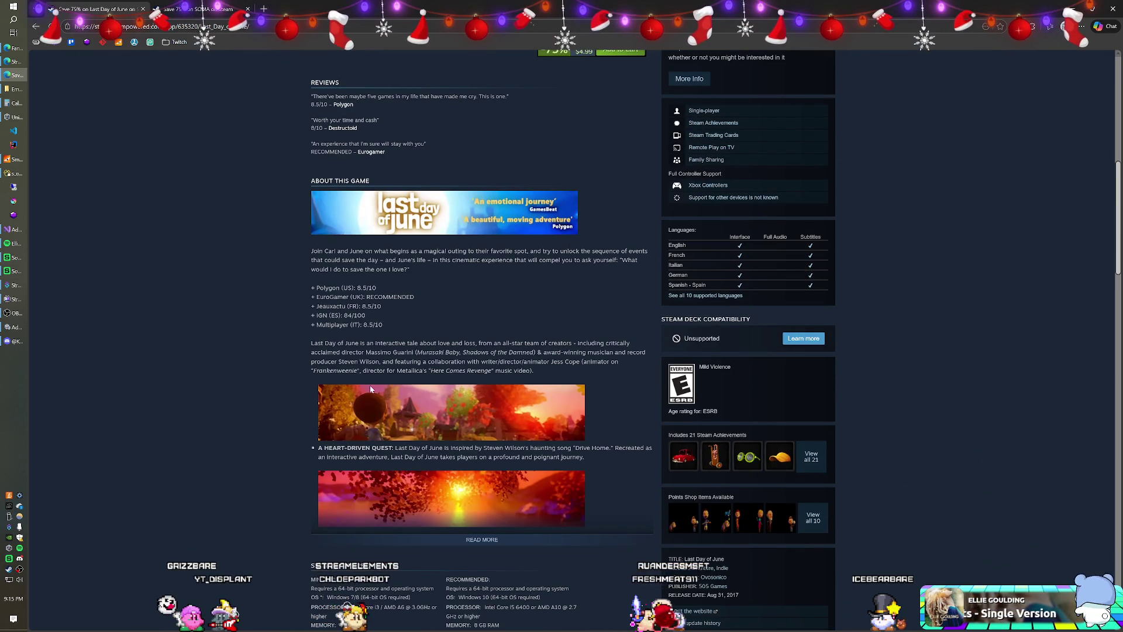
pyautogui.scroll(-1, 382, 379)
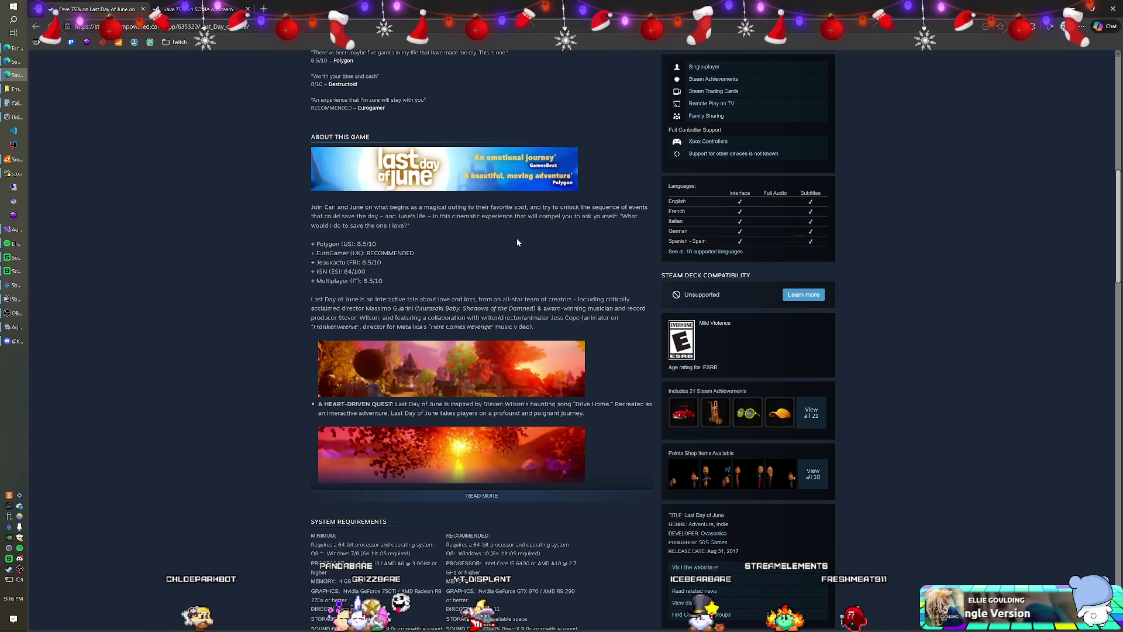
pyautogui.scroll(-3, 517, 240)
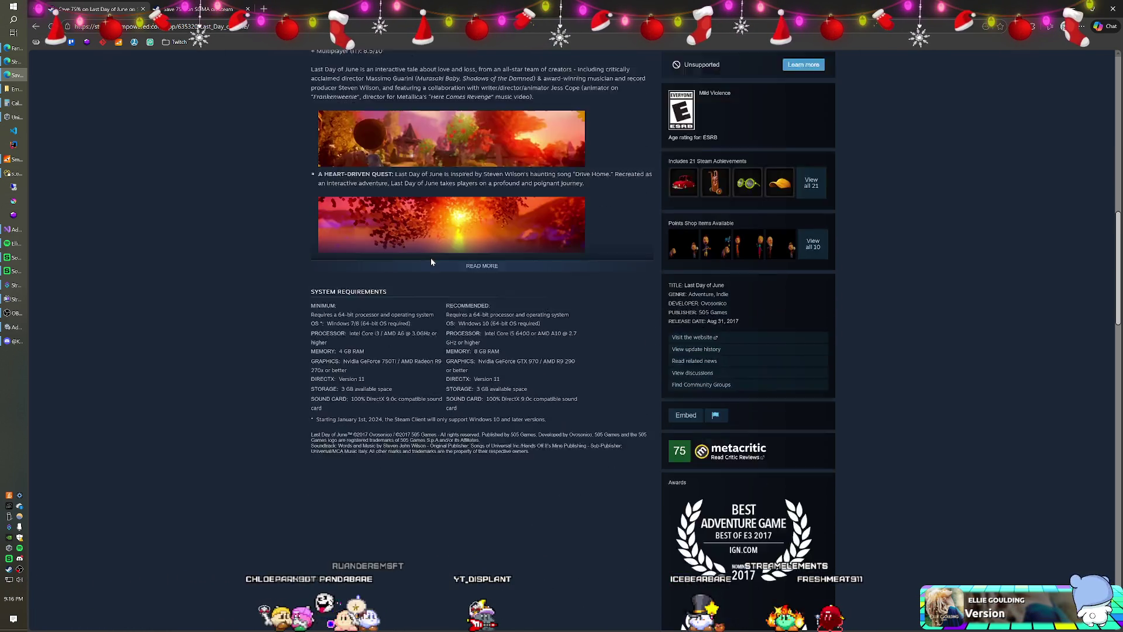
pyautogui.scroll(-12, 431, 262)
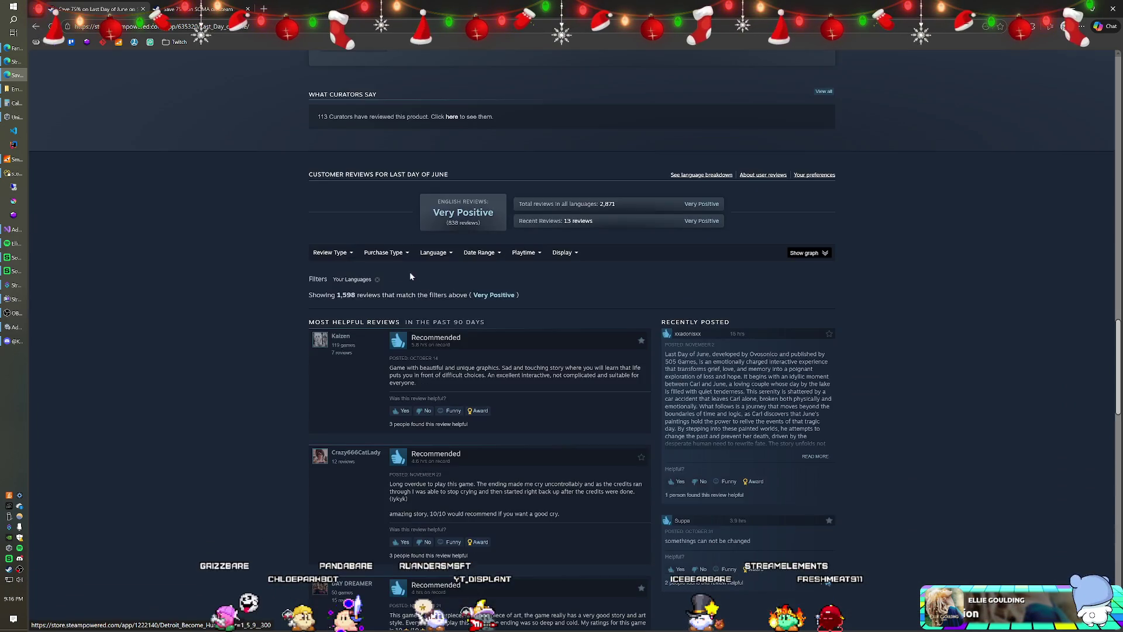
pyautogui.scroll(-2, 412, 273)
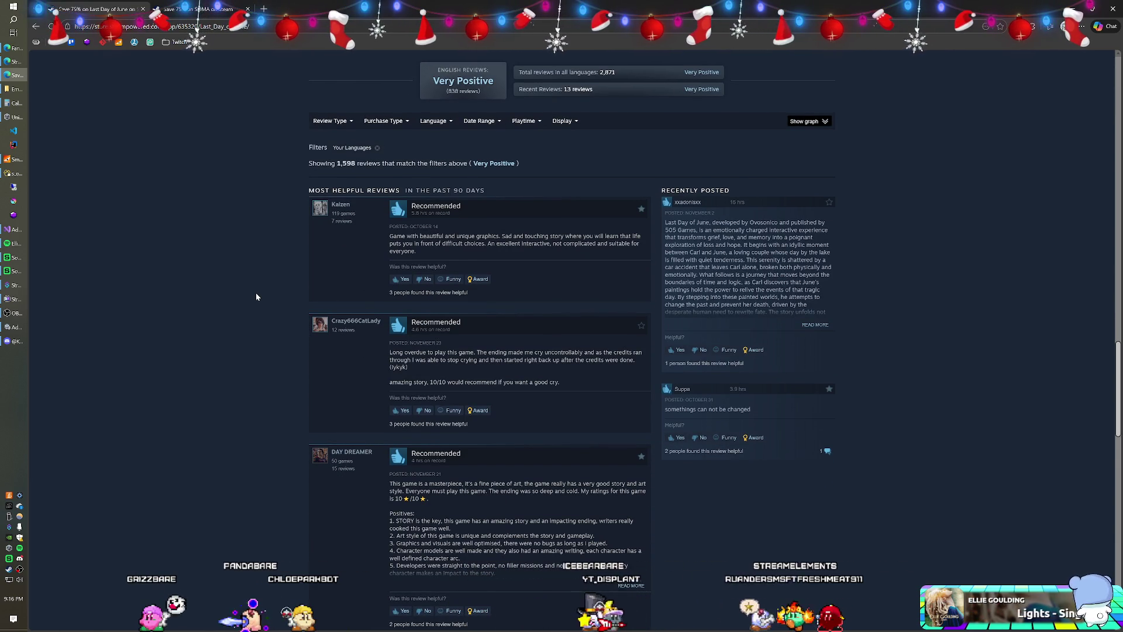
pyautogui.scroll(-2, 256, 297)
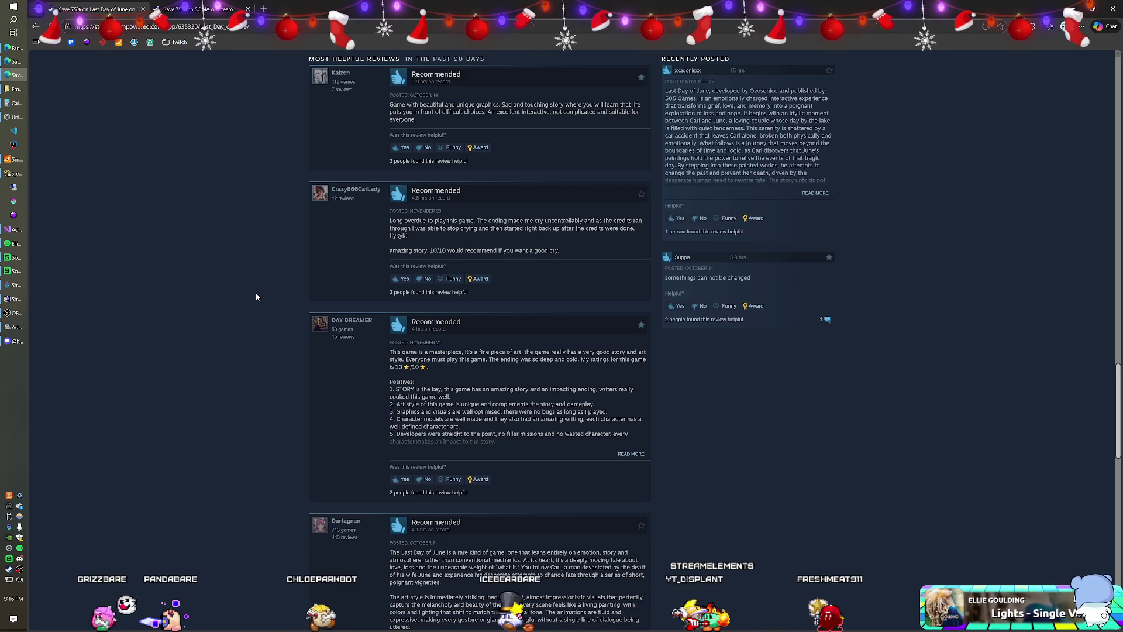
pyautogui.scroll(-2, 256, 296)
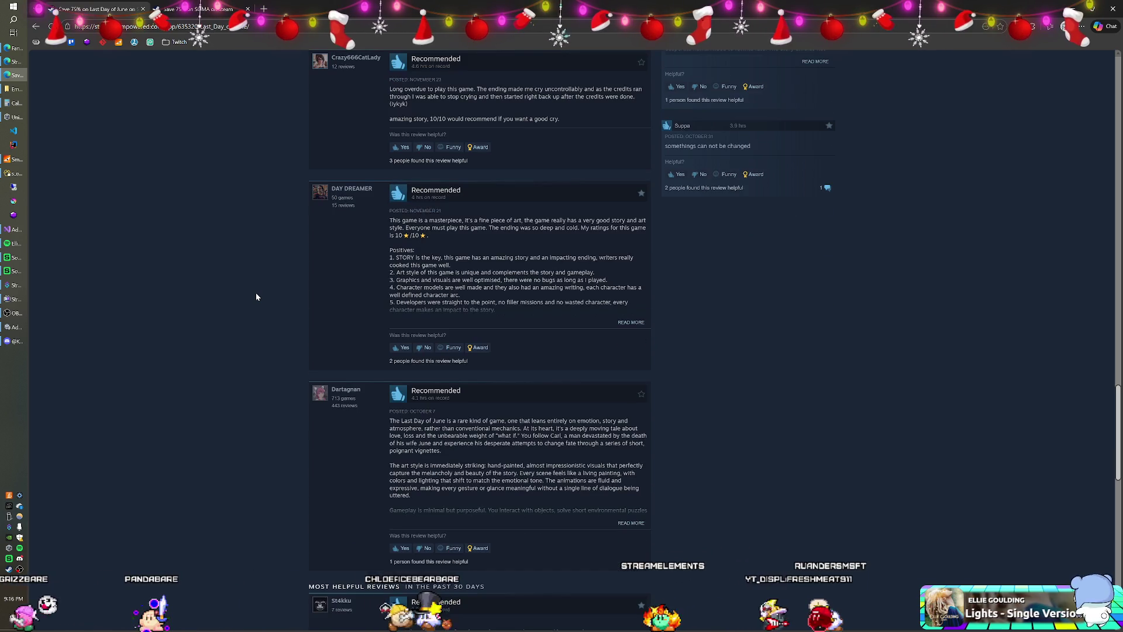
pyautogui.scroll(-3, 255, 295)
pyautogui.scroll(2, 255, 296)
pyautogui.hotkey('alt', 'Left')
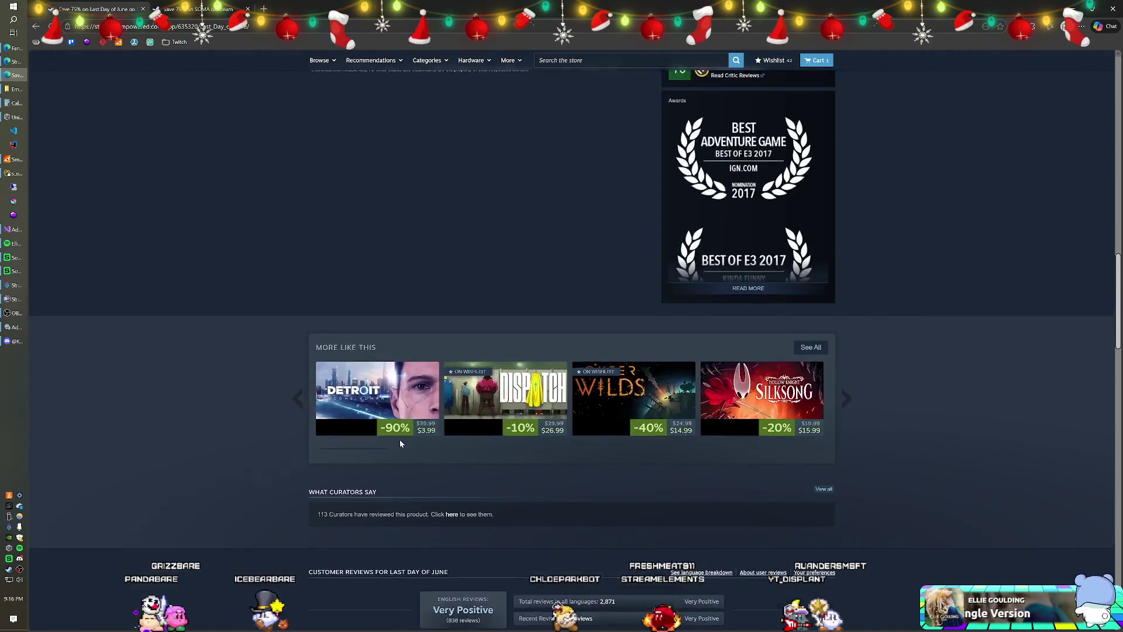
pyautogui.scroll(10, 399, 440)
pyautogui.scroll(3, 399, 440)
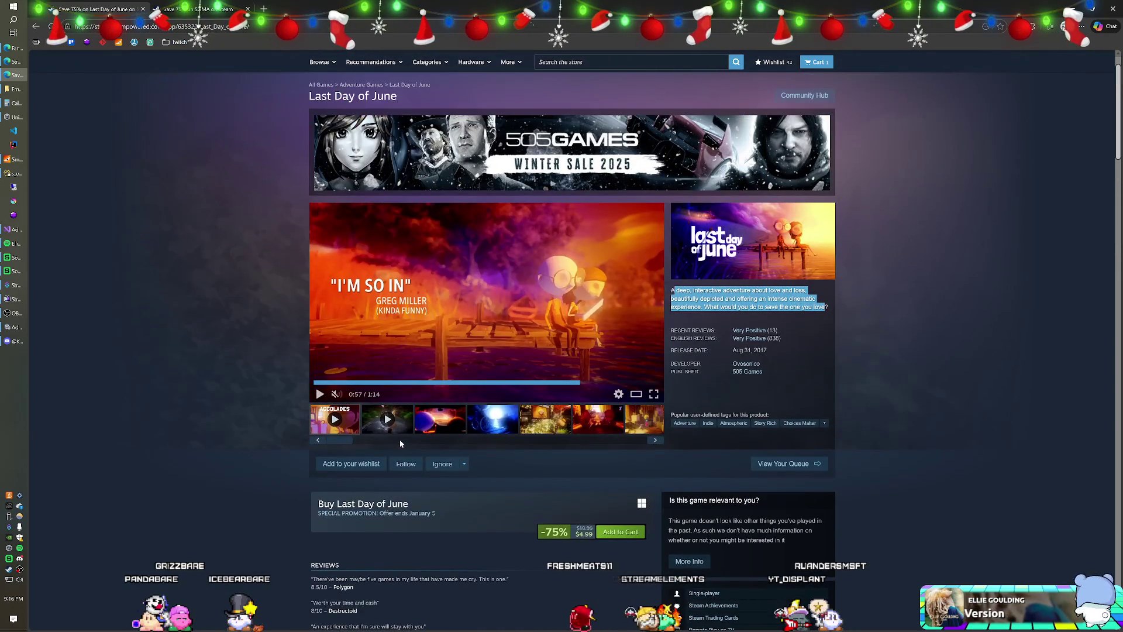
# Add Last Day of June to the wishlist, bringing it to 43 items, and scroll through its reviews
pyautogui.click(339, 468)
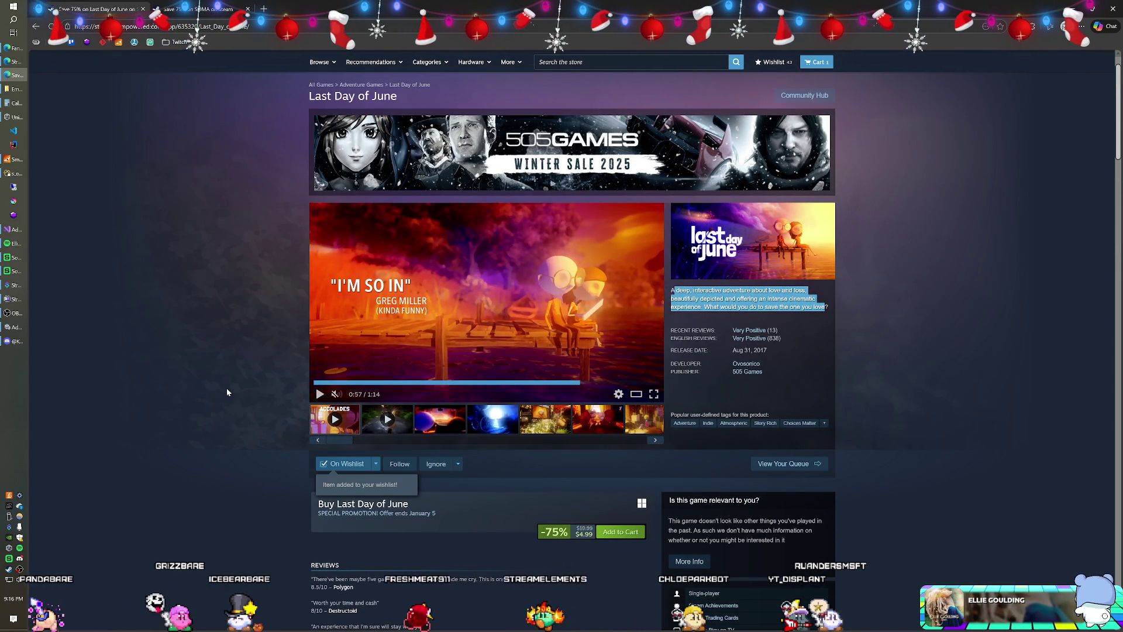
pyautogui.scroll(-3, 227, 392)
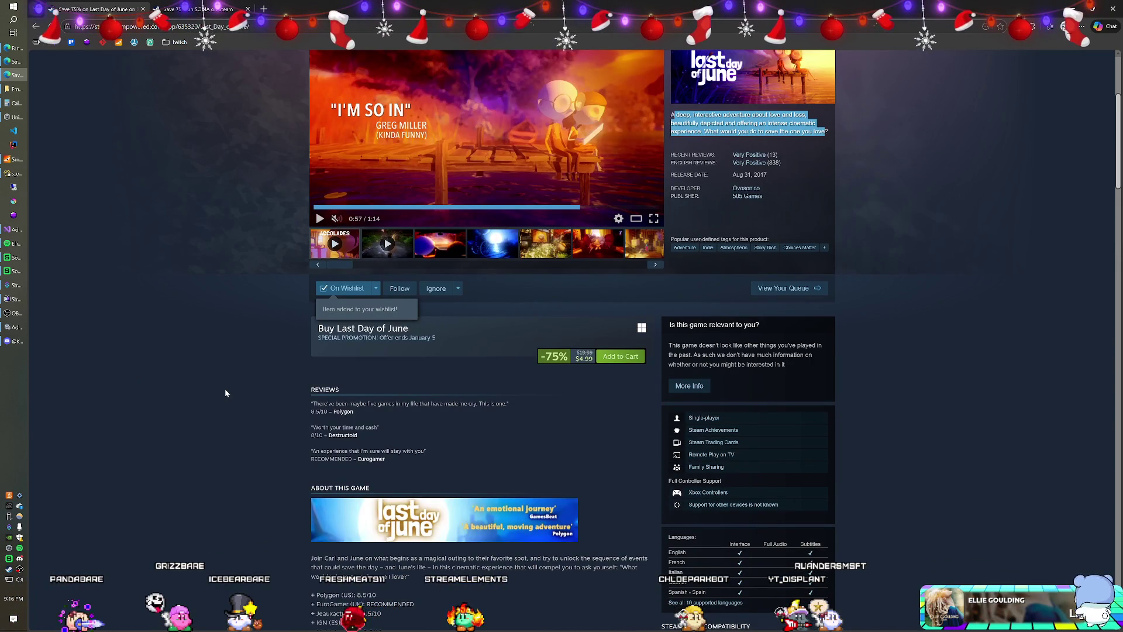
pyautogui.scroll(-5, 225, 393)
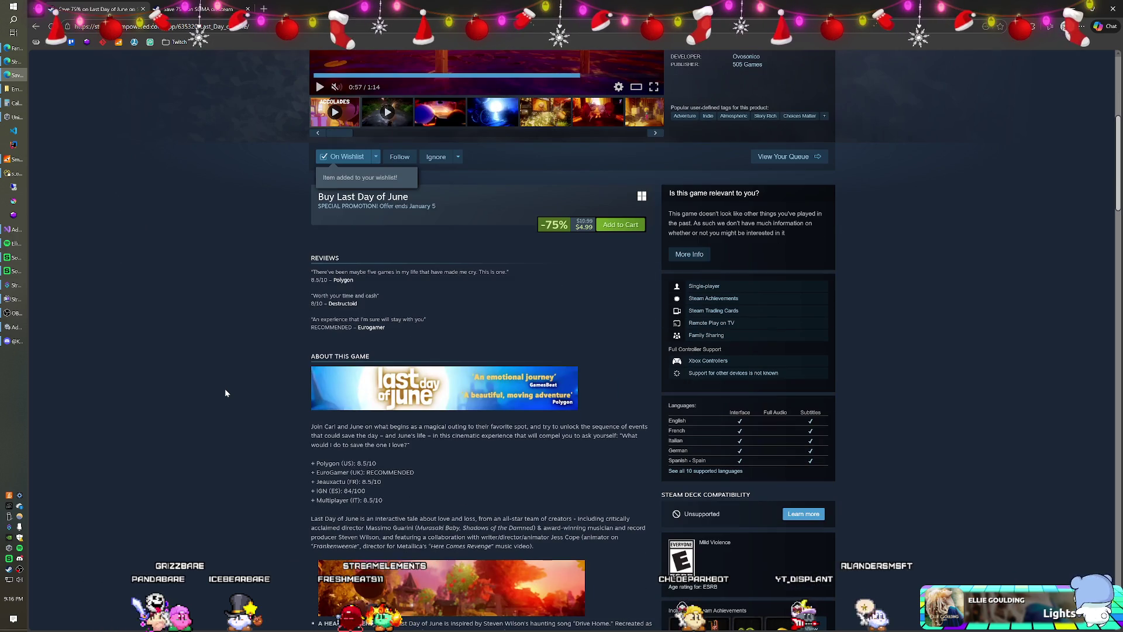
pyautogui.scroll(-3, 226, 392)
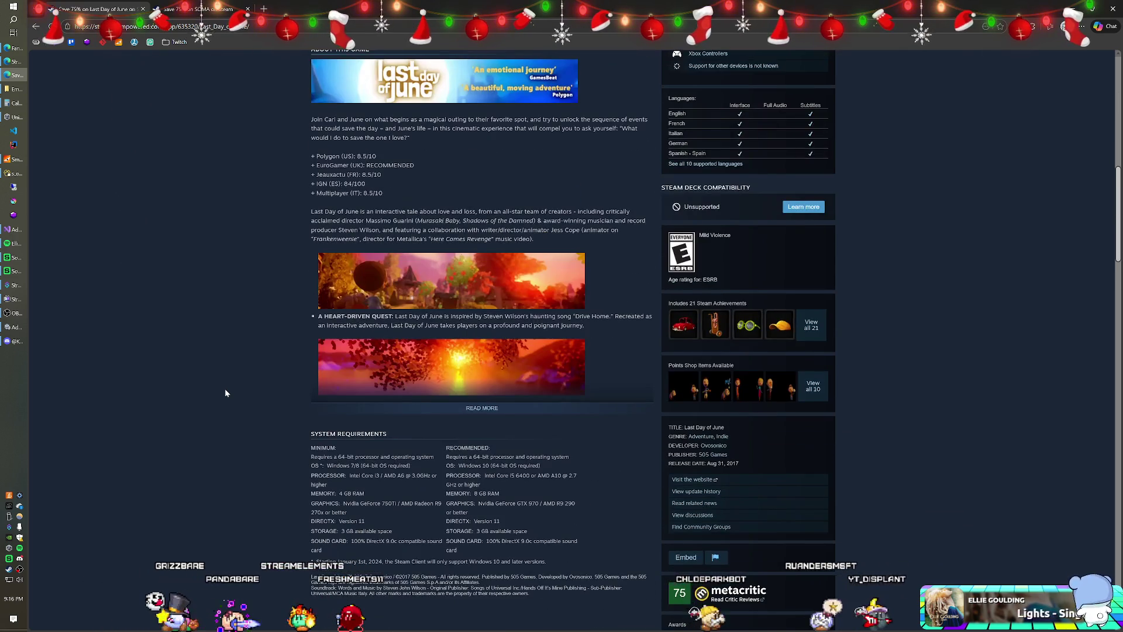
pyautogui.scroll(-2, 225, 393)
pyautogui.scroll(-11, 225, 392)
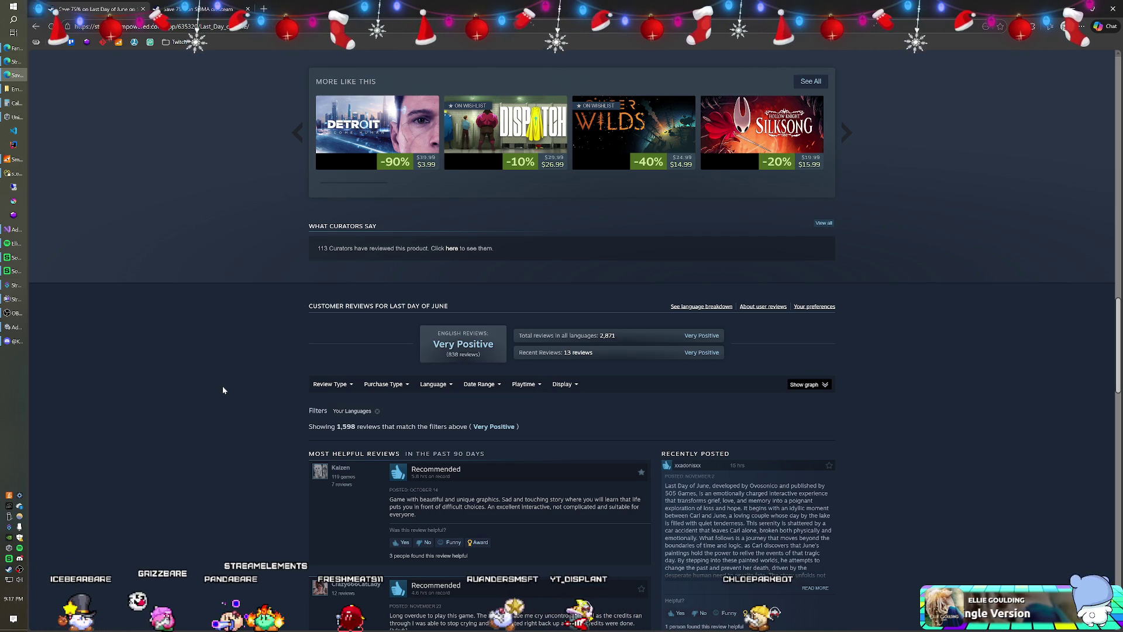
pyautogui.scroll(-7, 222, 390)
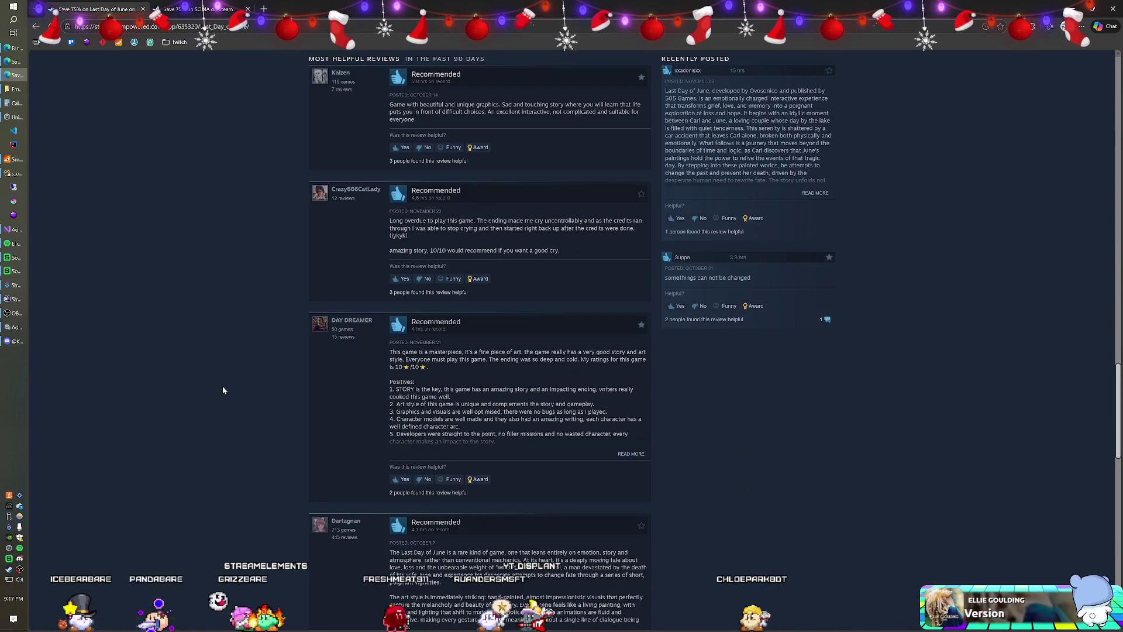
pyautogui.scroll(-5, 223, 389)
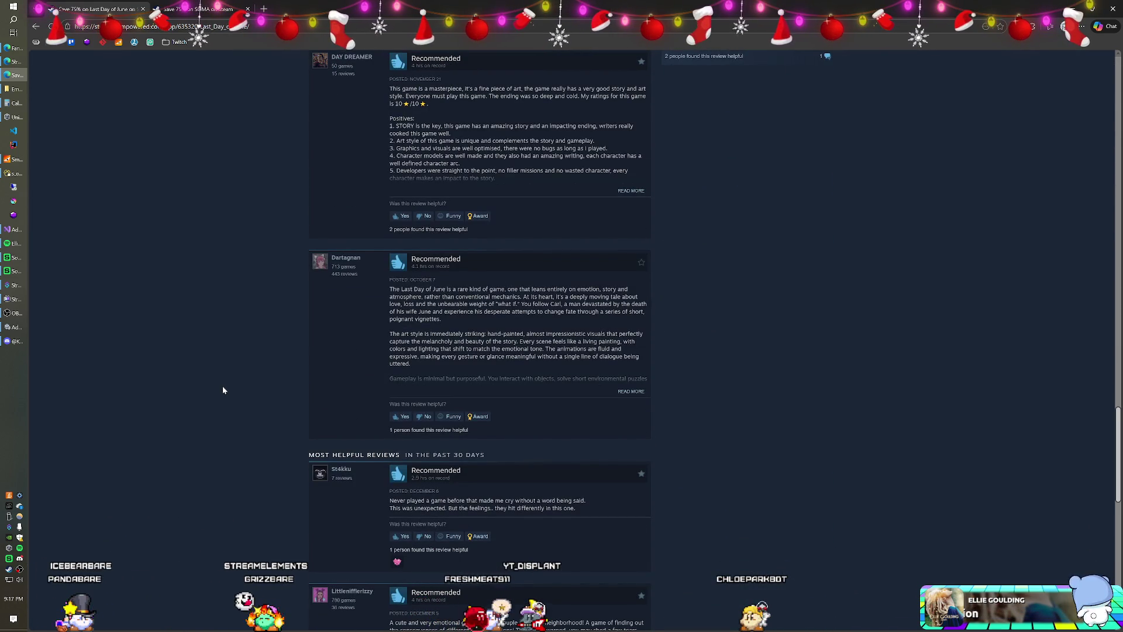
pyautogui.scroll(-6, 223, 390)
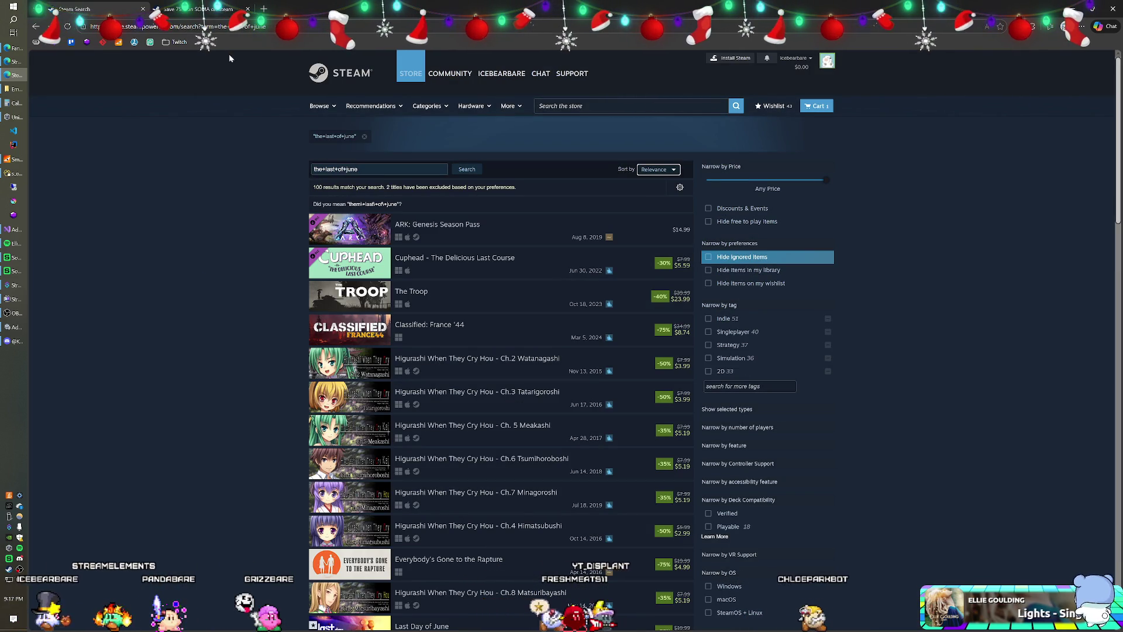
pyautogui.click(215, 13)
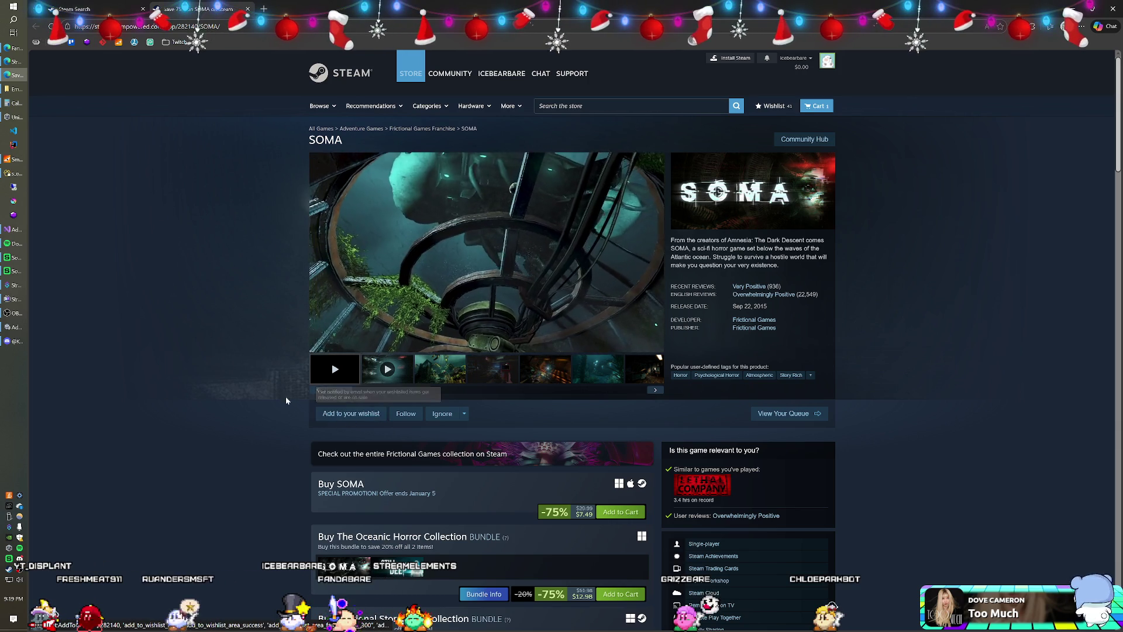
# Scroll down SOMA's page and cycle through the More From Frictional Games row back to Amnesia
pyautogui.scroll(-12, 206, 380)
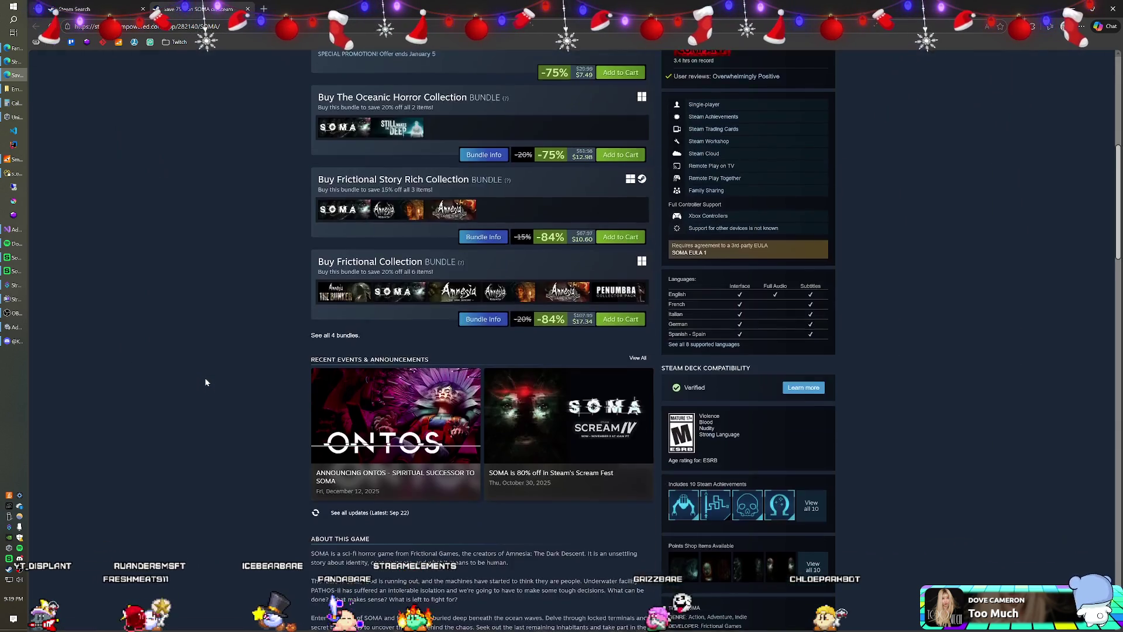
pyautogui.scroll(-6, 206, 382)
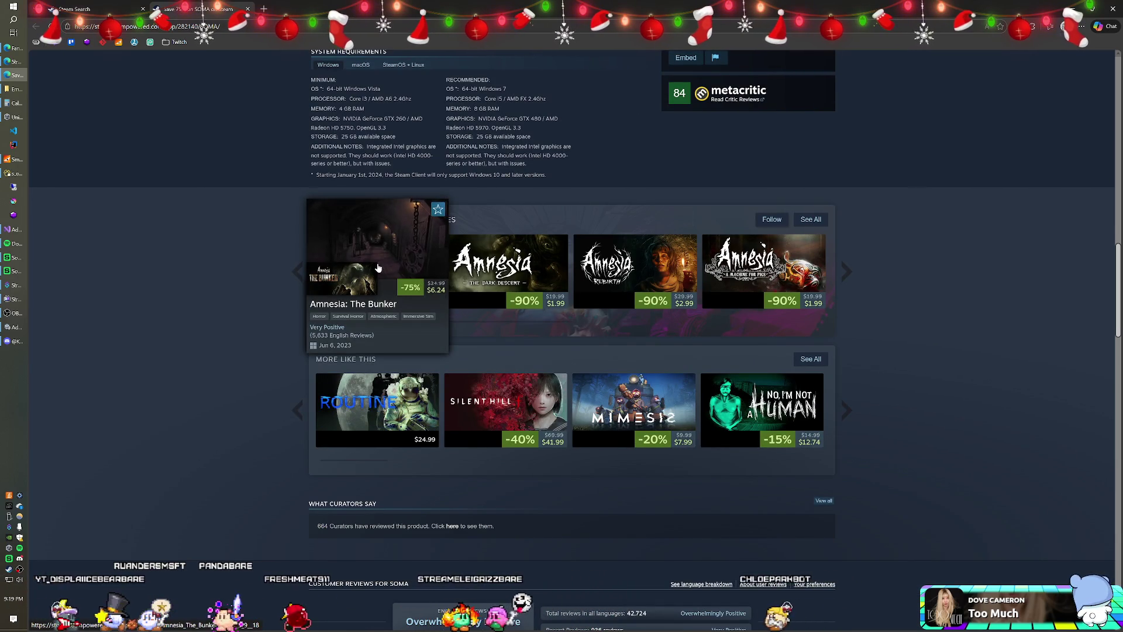
pyautogui.moveTo(483, 266)
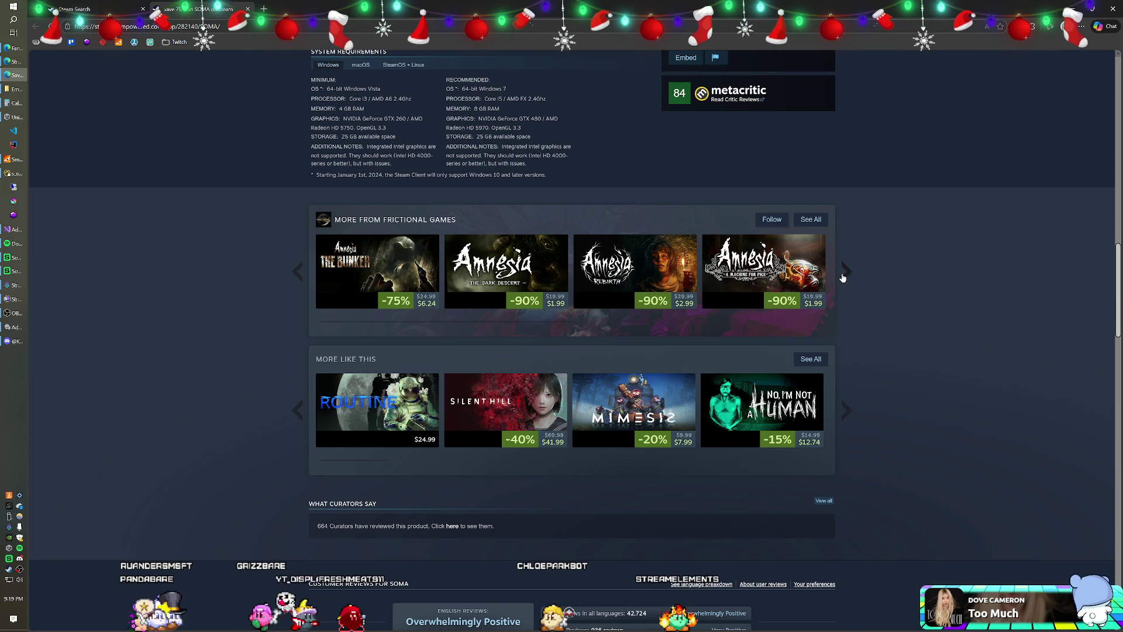
pyautogui.click(843, 278)
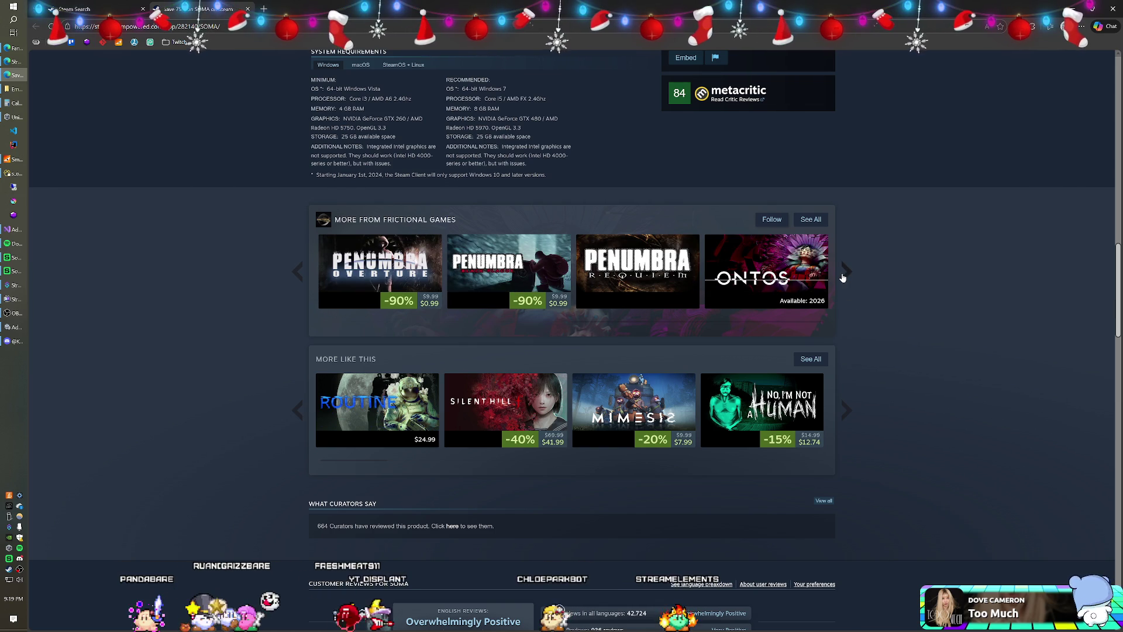
pyautogui.click(843, 278)
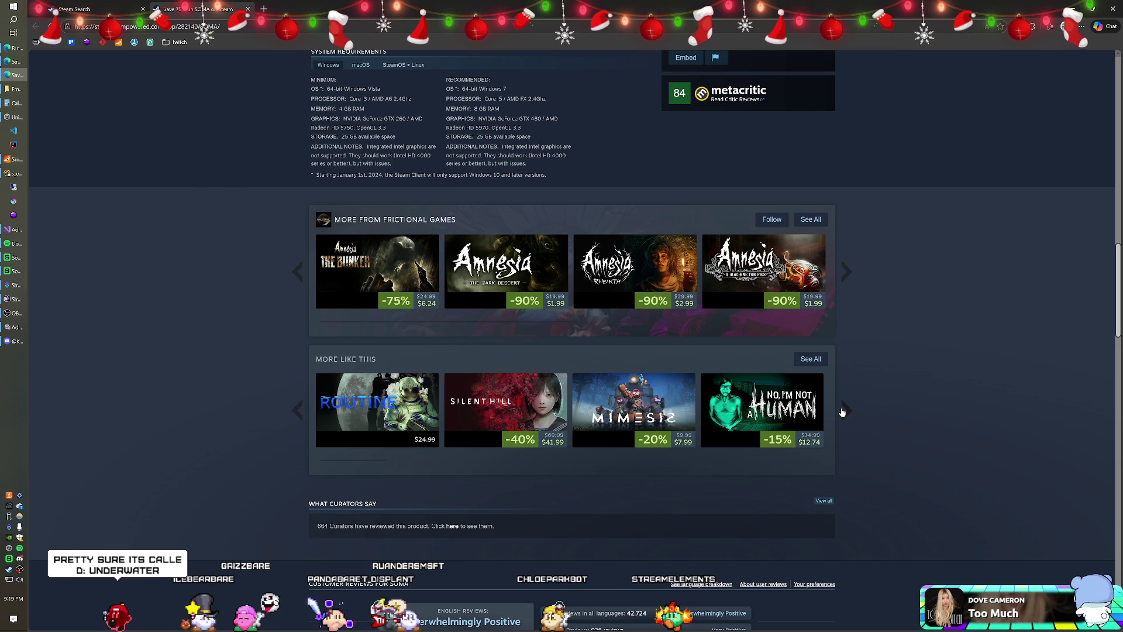
# Page through SOMA's More Like This row of similar games
pyautogui.click(842, 413)
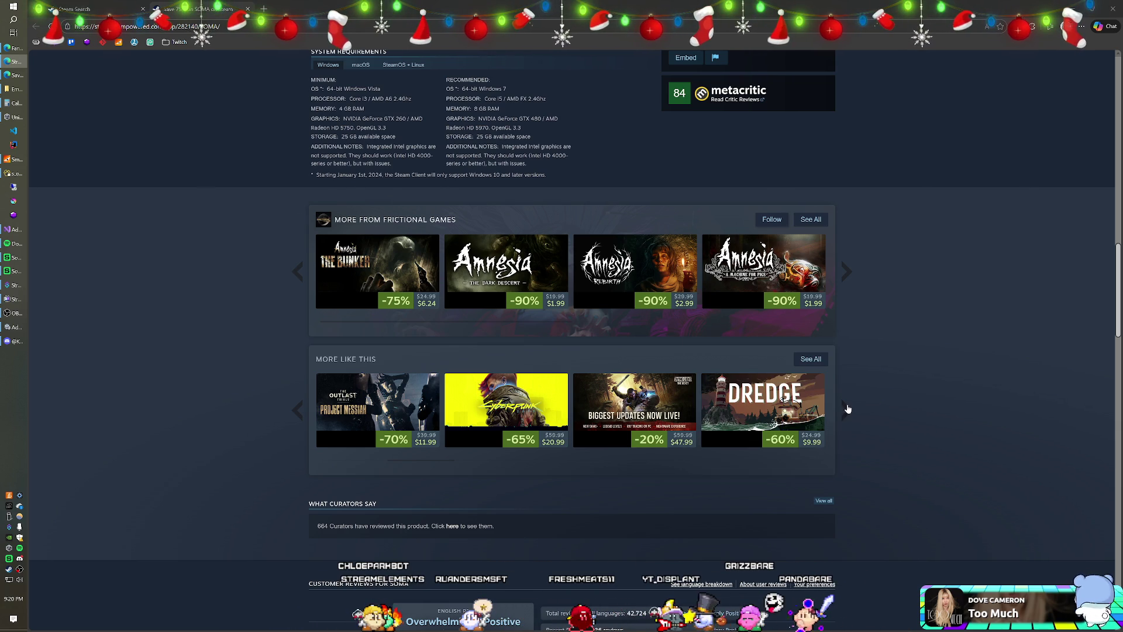
pyautogui.click(848, 408)
pyautogui.click(293, 413)
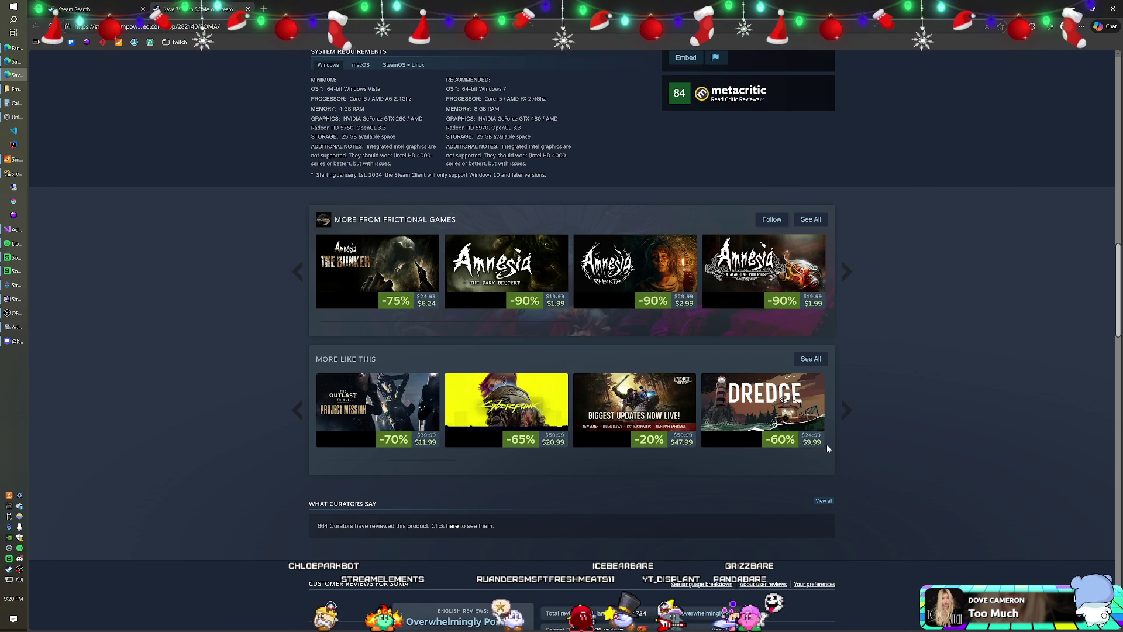
pyautogui.moveTo(798, 426)
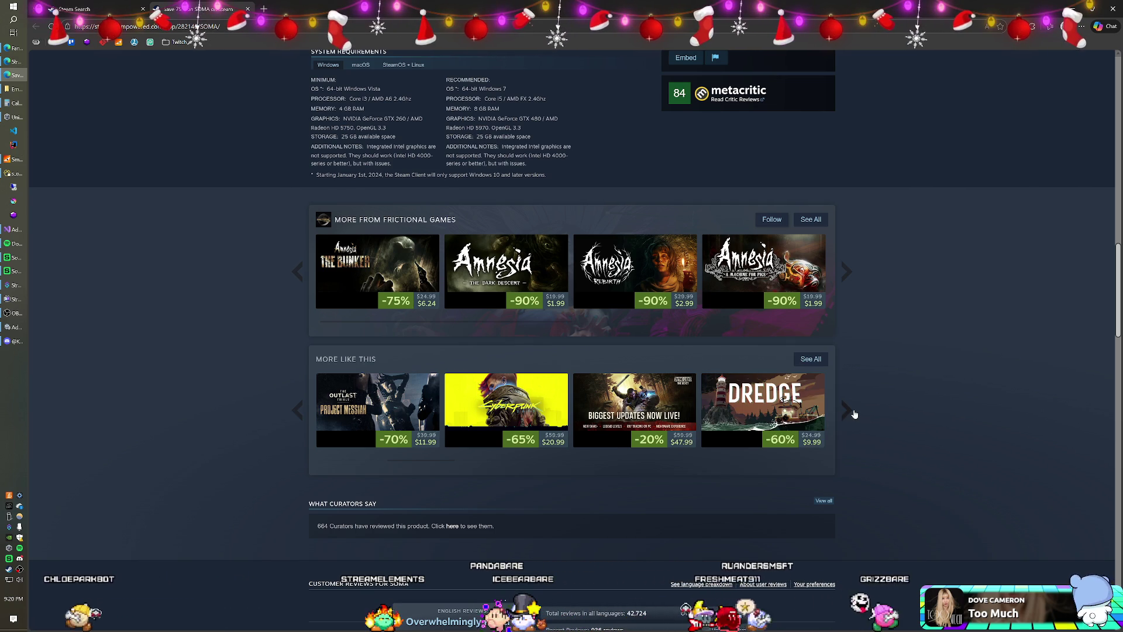
pyautogui.click(854, 414)
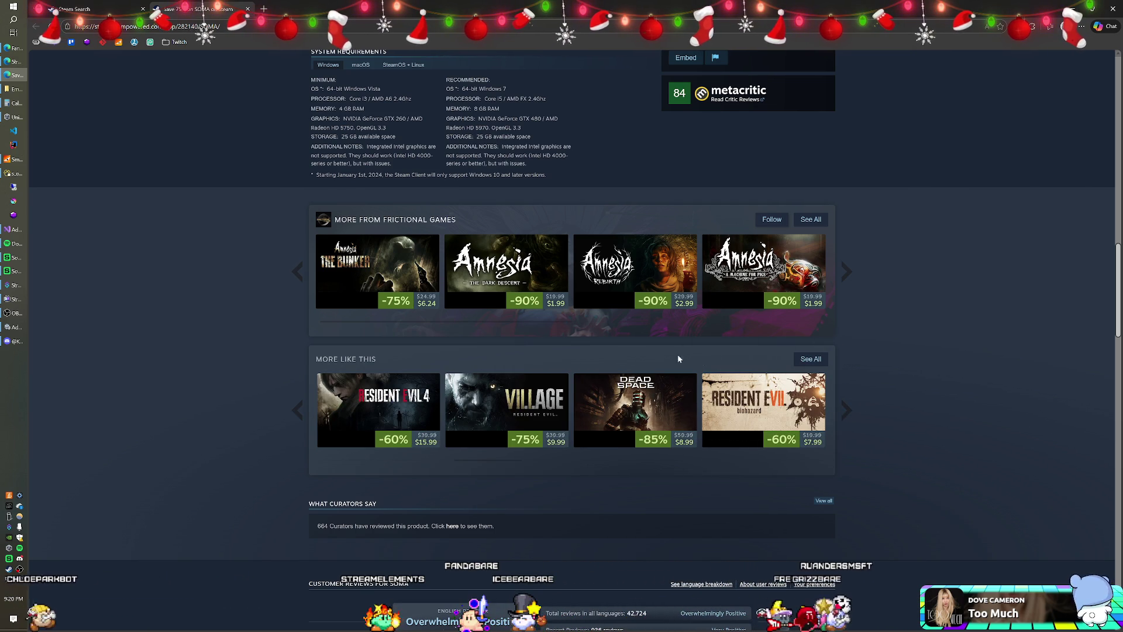
# Advance the More Like This row several pages, then step back to the Fallout 4 set
pyautogui.click(847, 410)
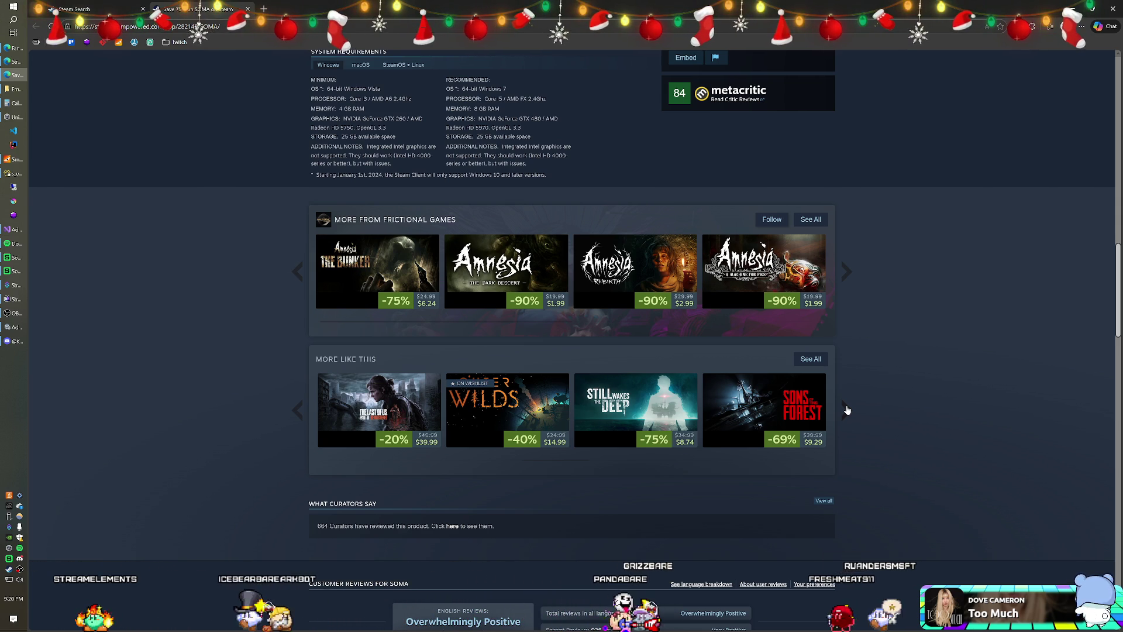
pyautogui.click(847, 410)
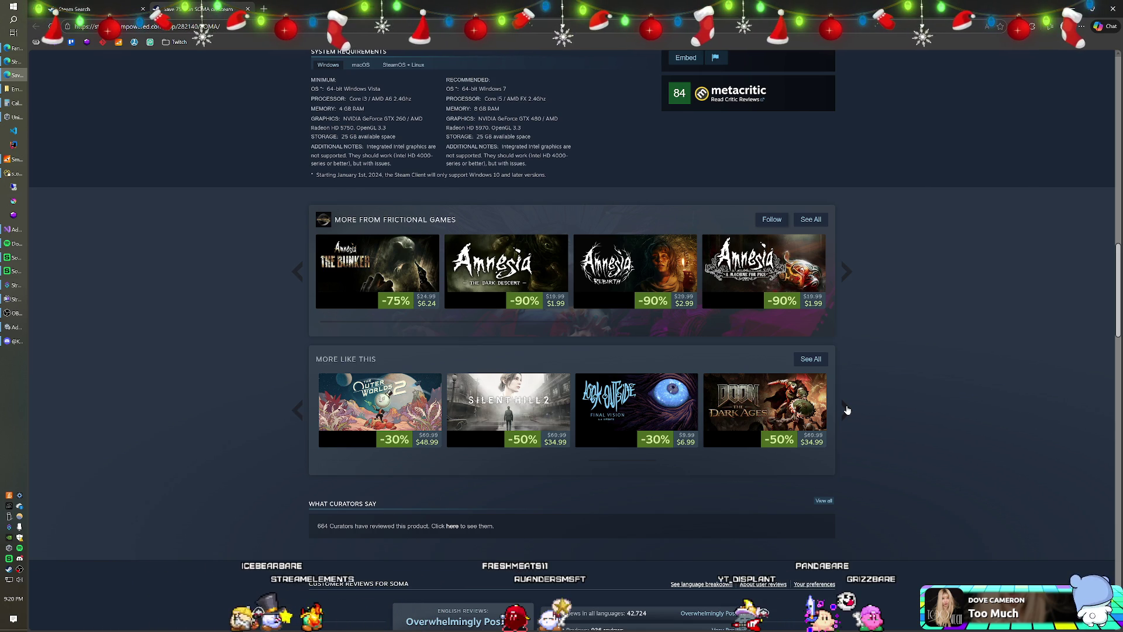
pyautogui.click(847, 408)
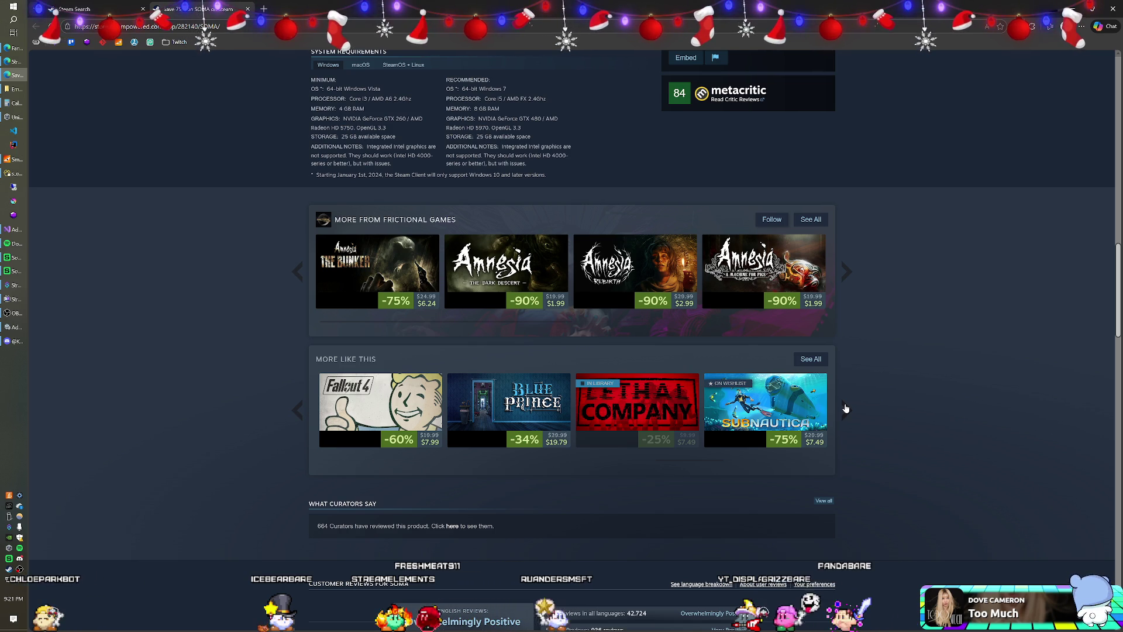
pyautogui.click(846, 407)
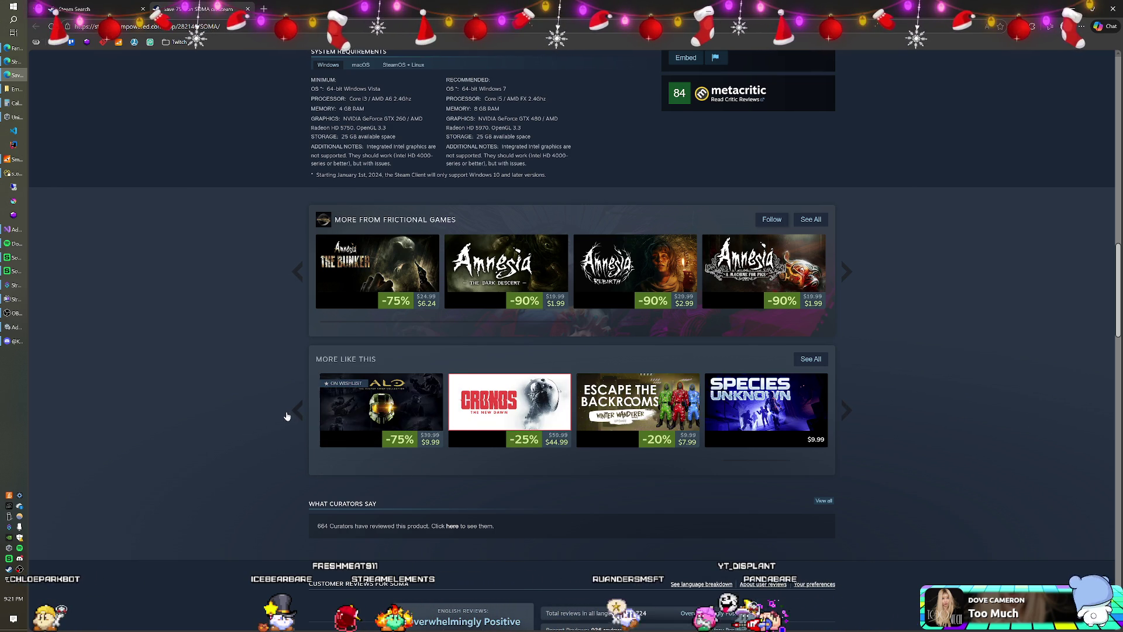
pyautogui.click(295, 414)
pyautogui.moveTo(547, 400)
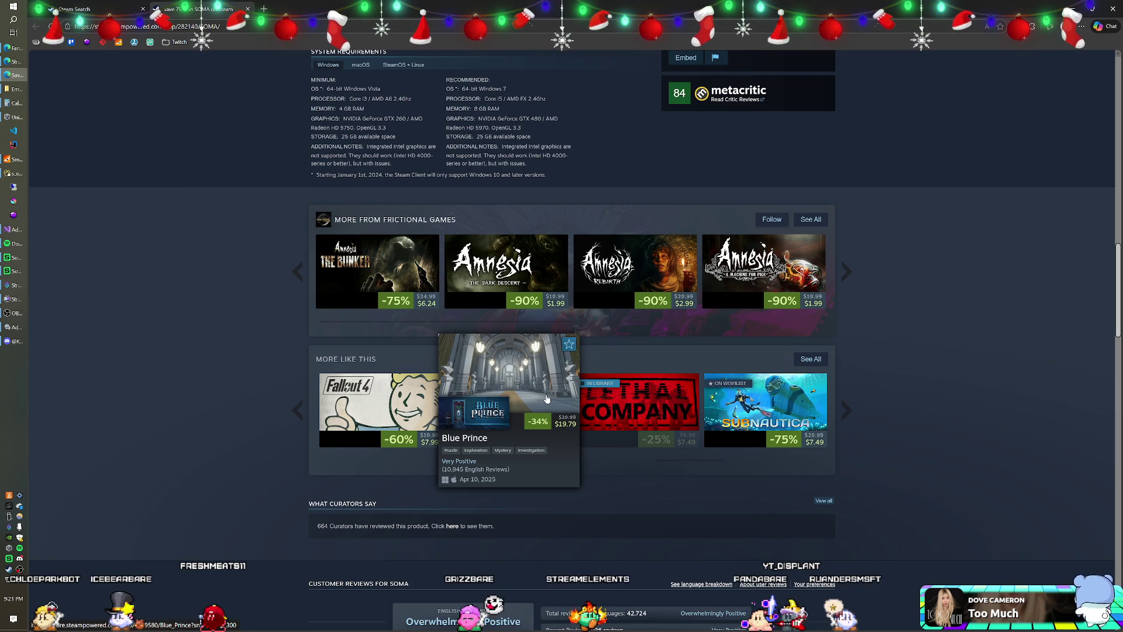
# Page past Halo, Cronos, Avatar and Hogwarts Legacy, then scroll up and close SOMA's page
pyautogui.click(854, 414)
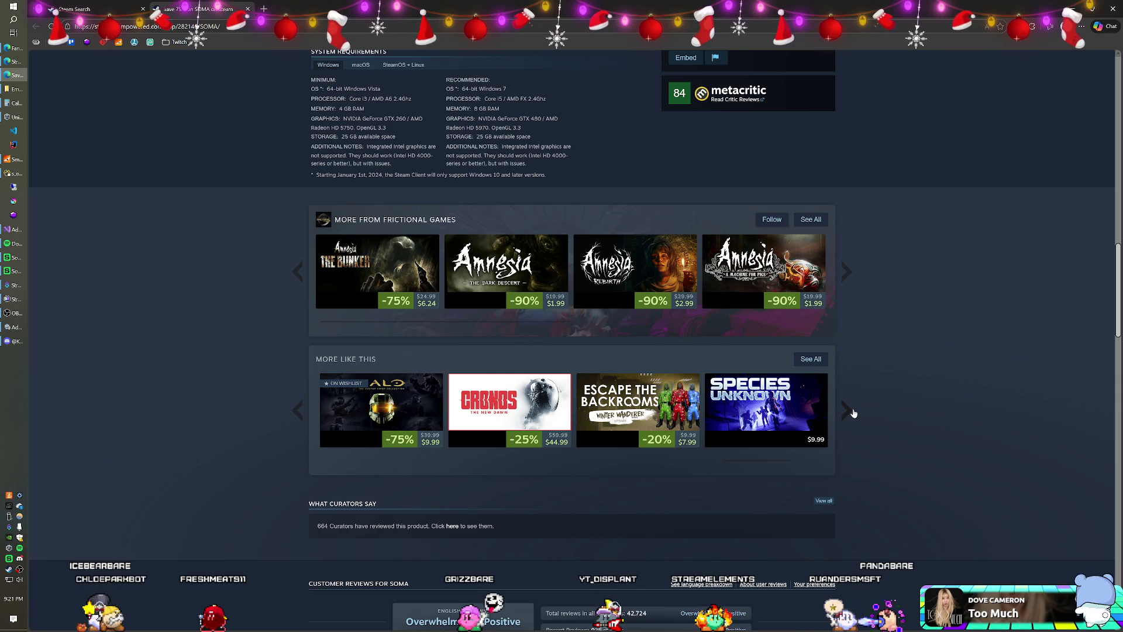
pyautogui.click(853, 413)
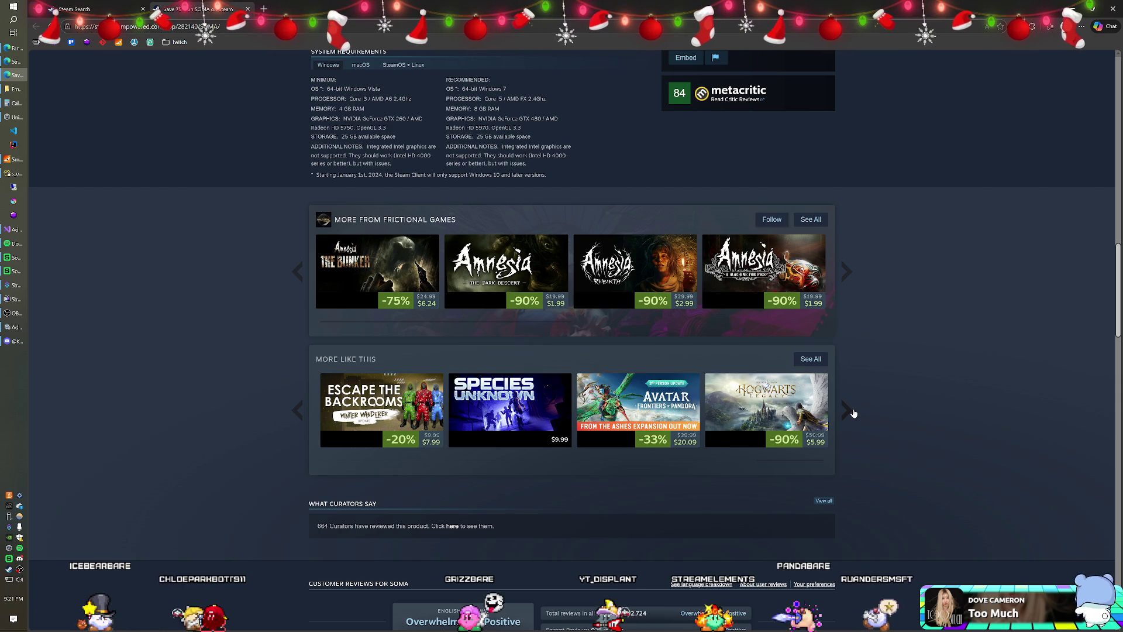
pyautogui.click(854, 414)
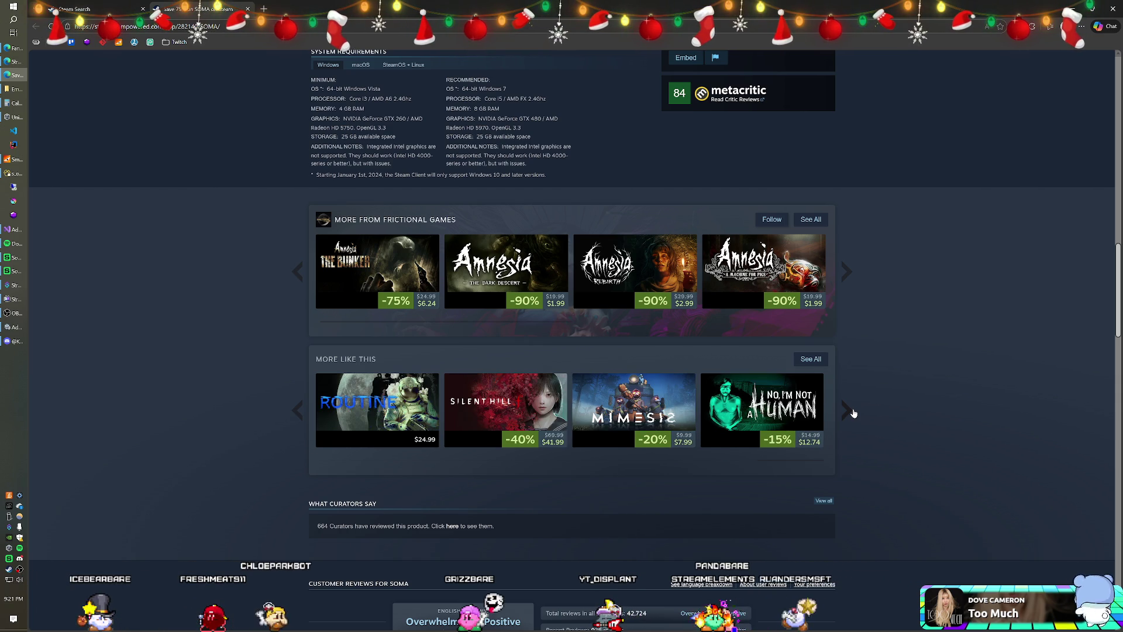
pyautogui.scroll(15, 246, 353)
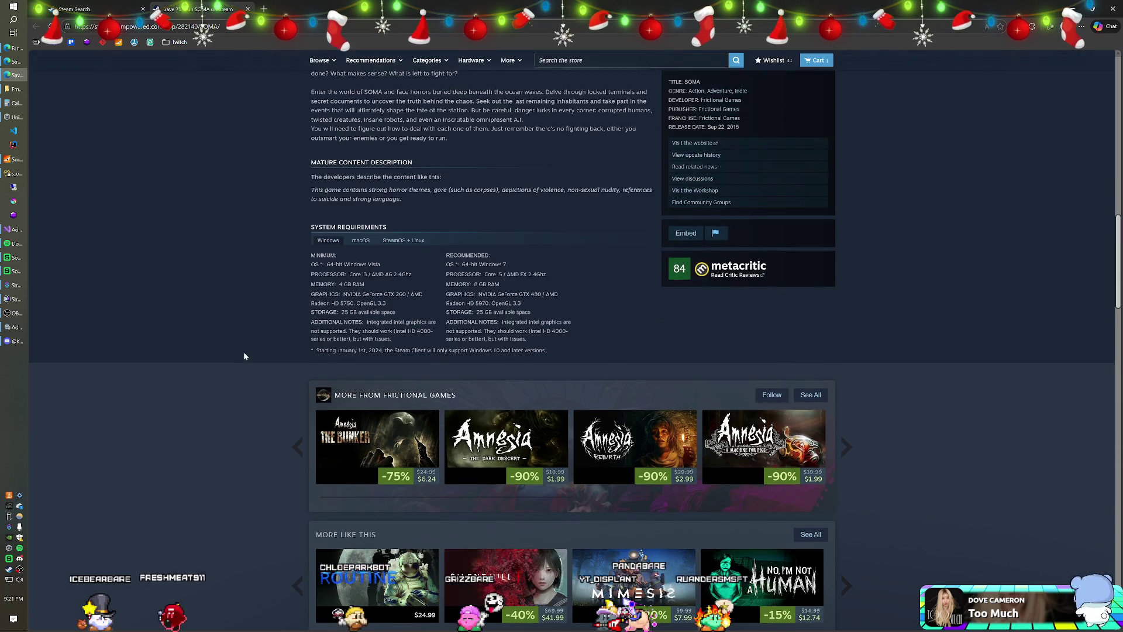
pyautogui.scroll(5, 249, 354)
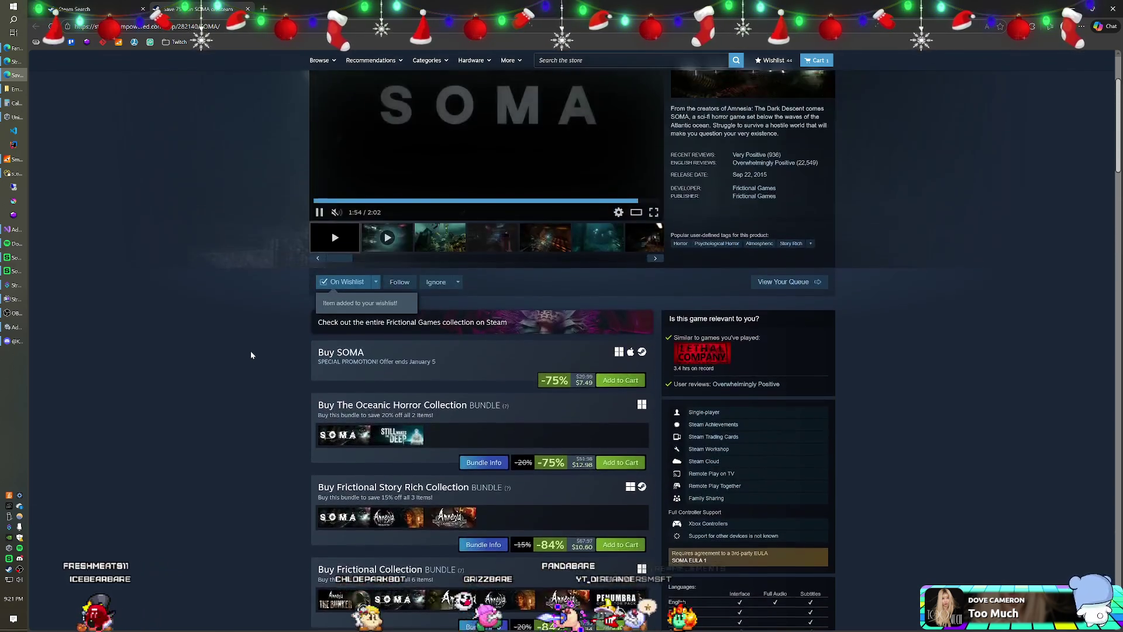
pyautogui.click(248, 10)
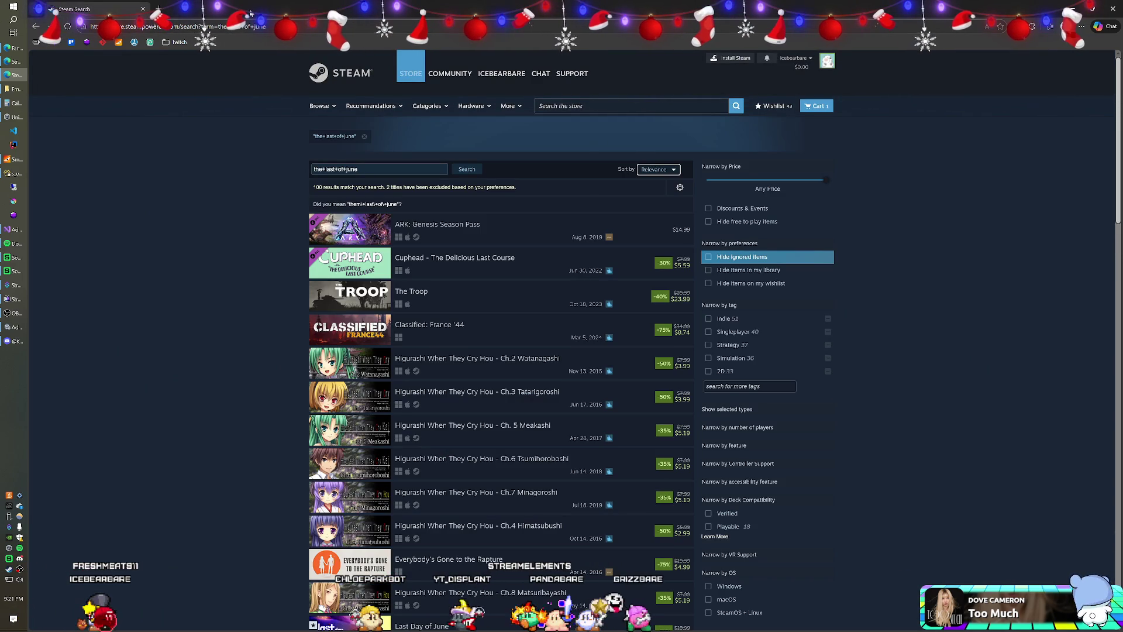
# Scroll down through the 'the last of june' search results
pyautogui.scroll(-5, 271, 188)
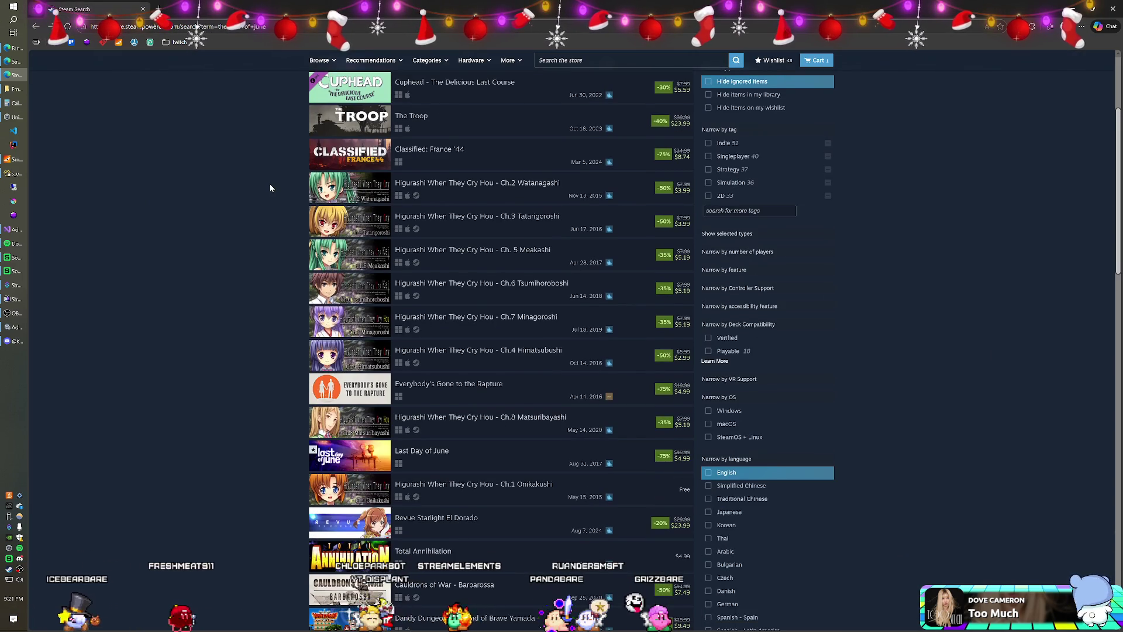
pyautogui.scroll(-7, 270, 187)
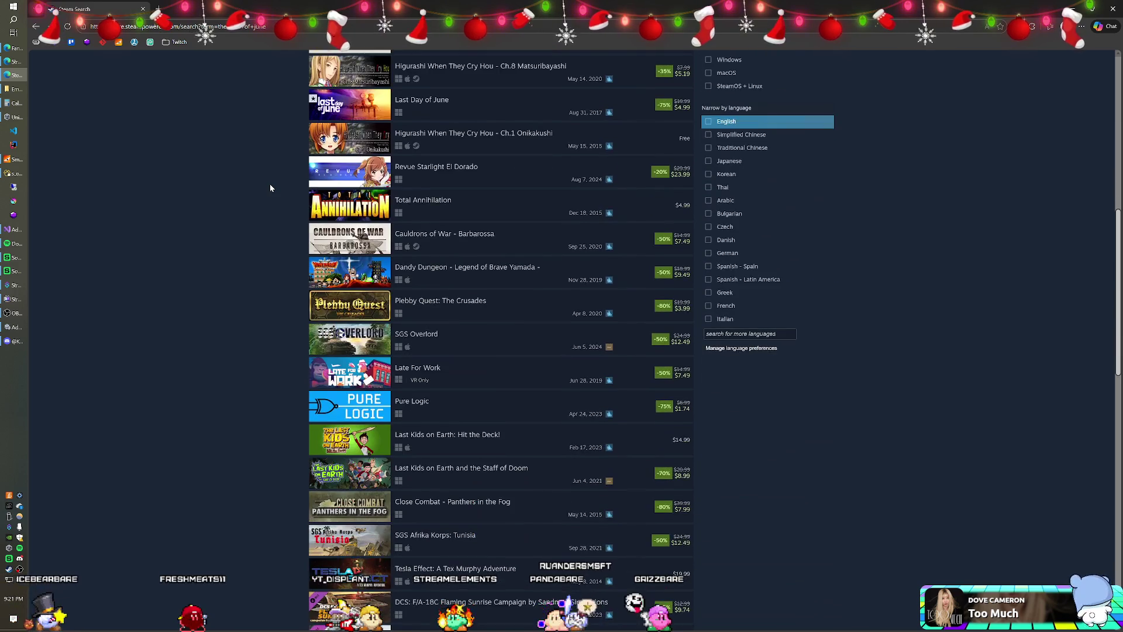
pyautogui.scroll(-2, 270, 187)
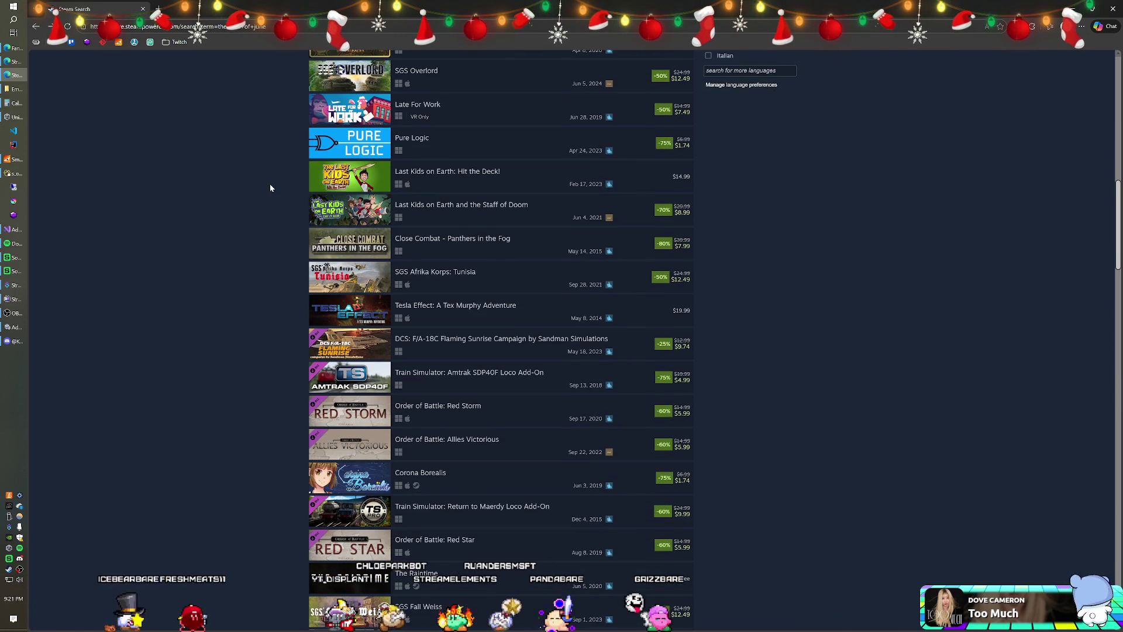
pyautogui.scroll(-8, 263, 203)
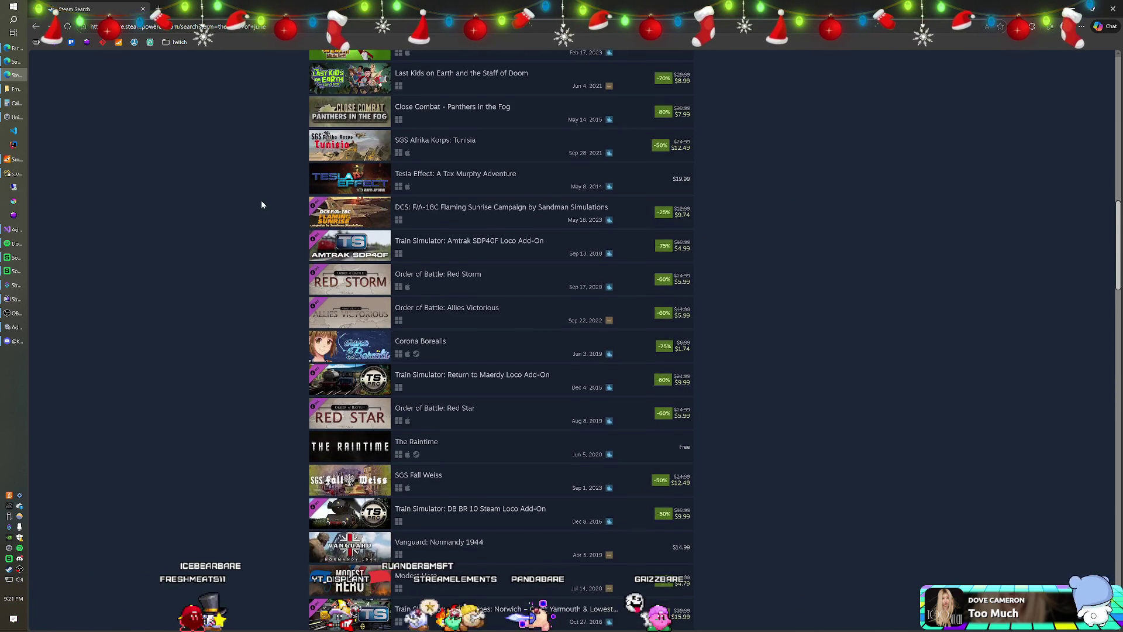
pyautogui.scroll(-6, 262, 204)
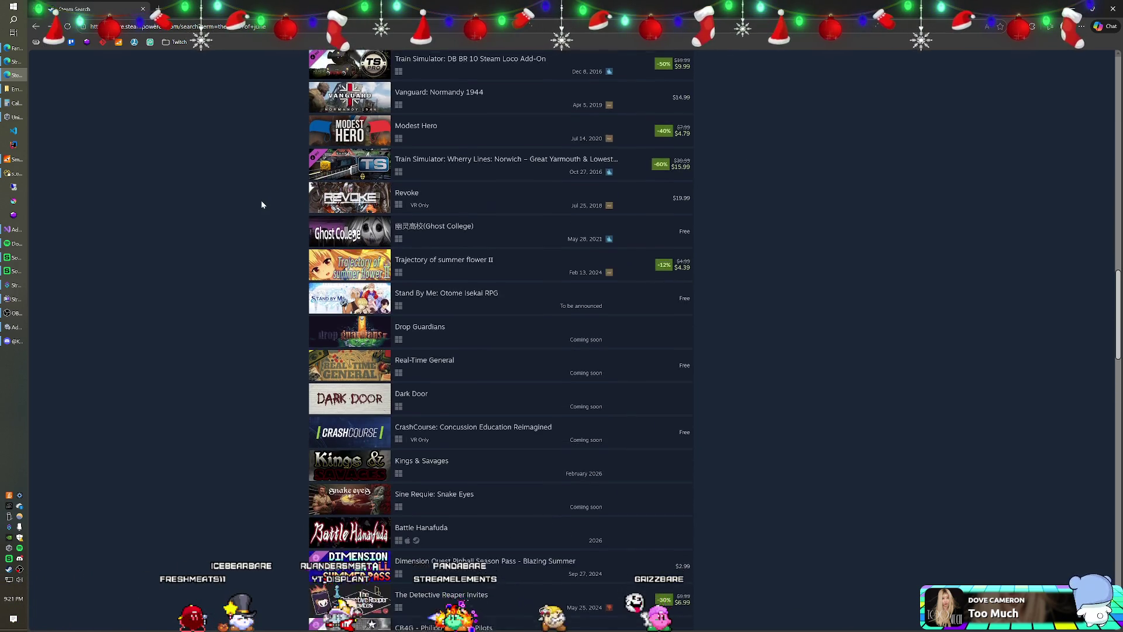
pyautogui.scroll(-5, 262, 204)
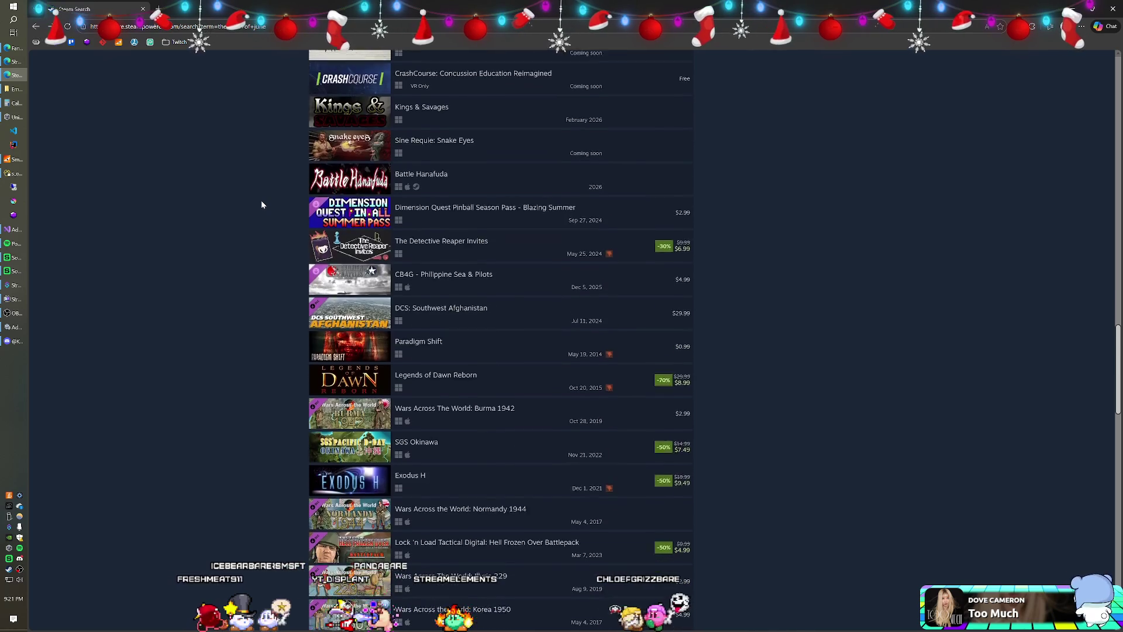
pyautogui.scroll(-8, 262, 204)
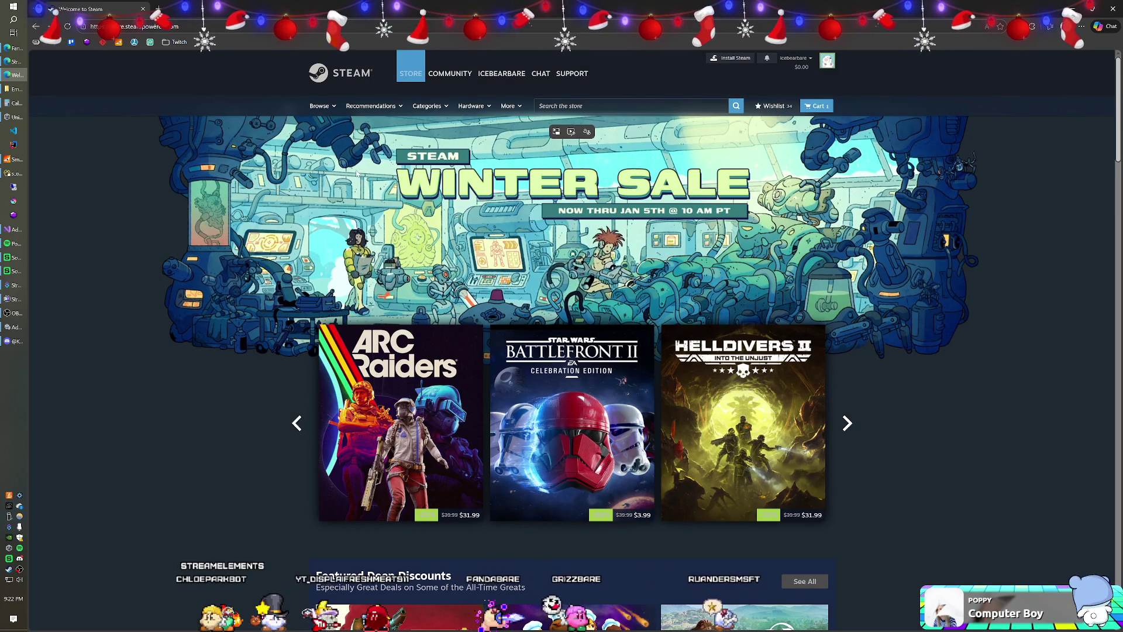
pyautogui.scroll(-10, 408, 170)
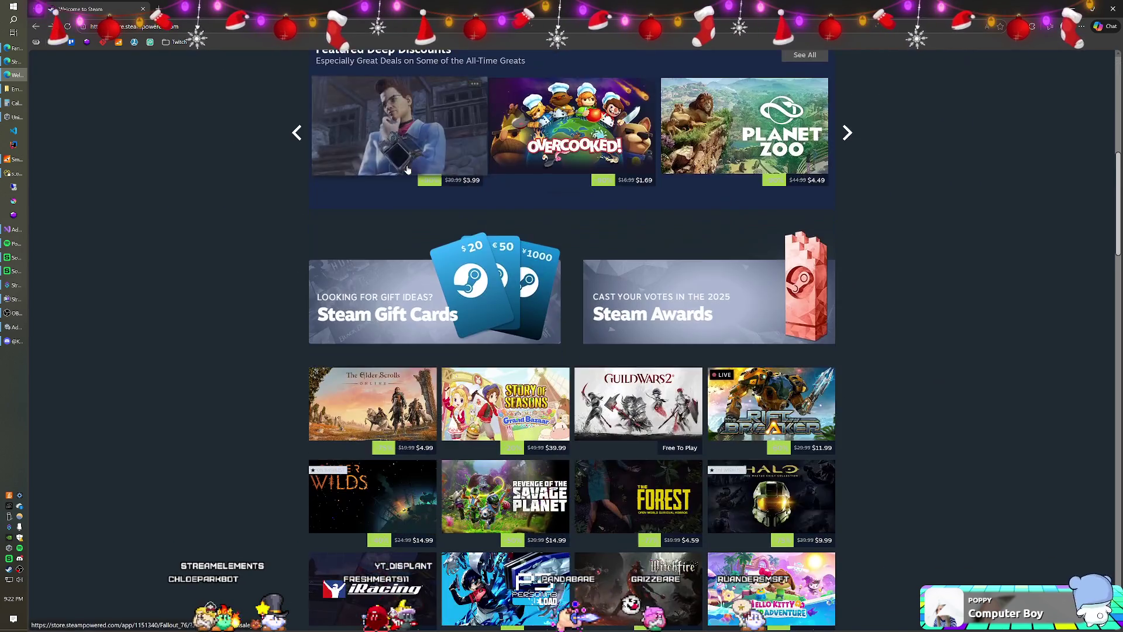
pyautogui.scroll(-6, 408, 170)
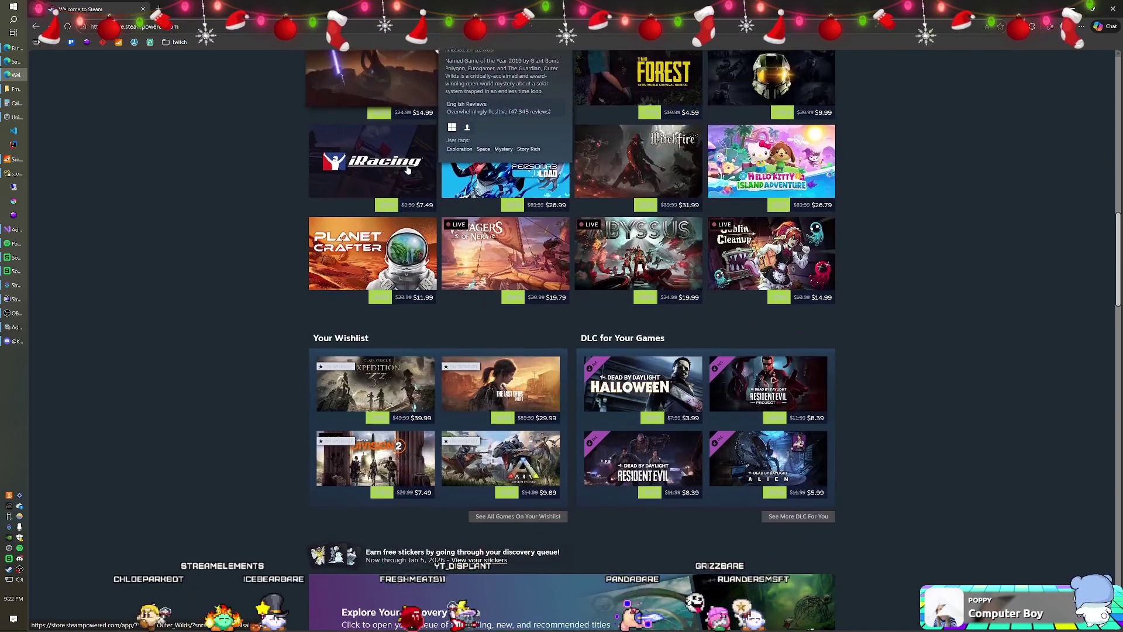
pyautogui.scroll(-8, 408, 169)
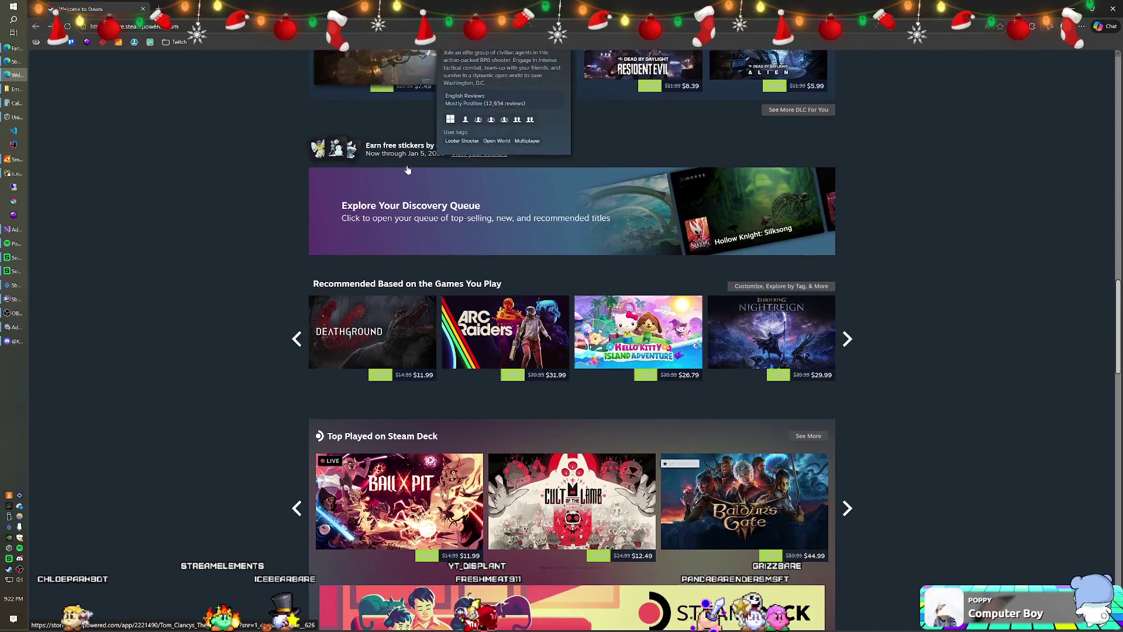
pyautogui.scroll(-9, 407, 169)
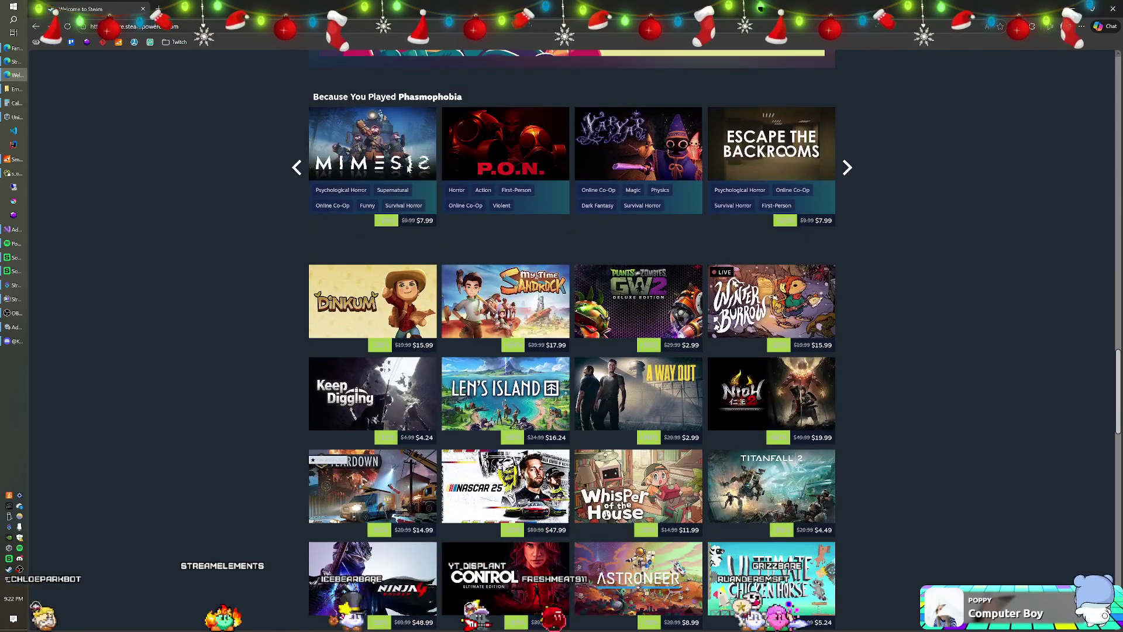
pyautogui.moveTo(408, 170)
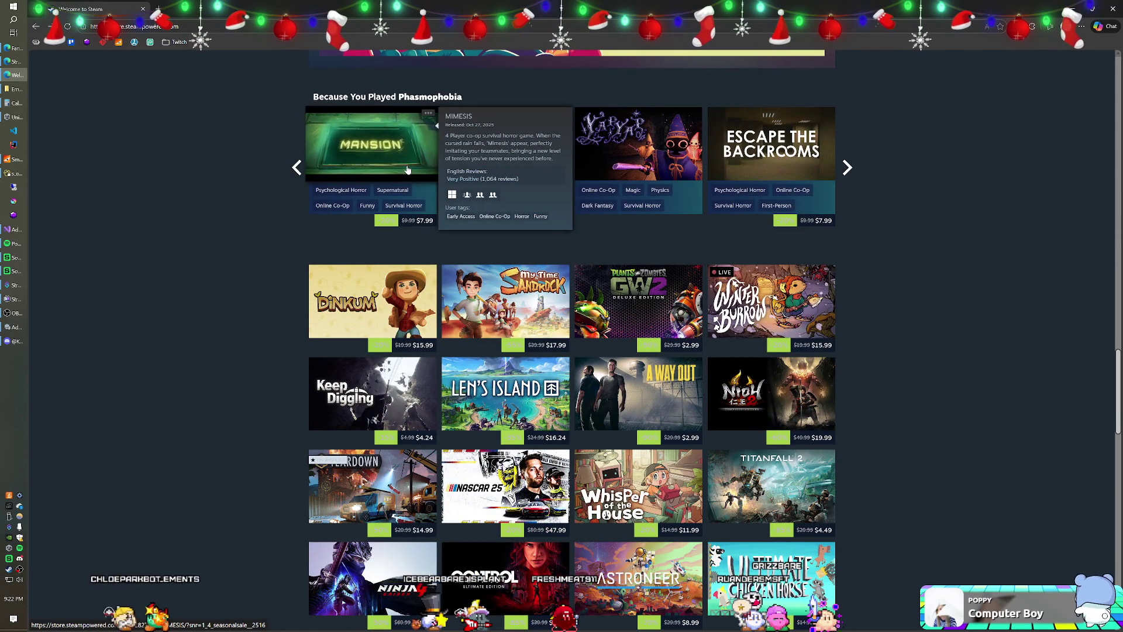
pyautogui.scroll(-7, 408, 170)
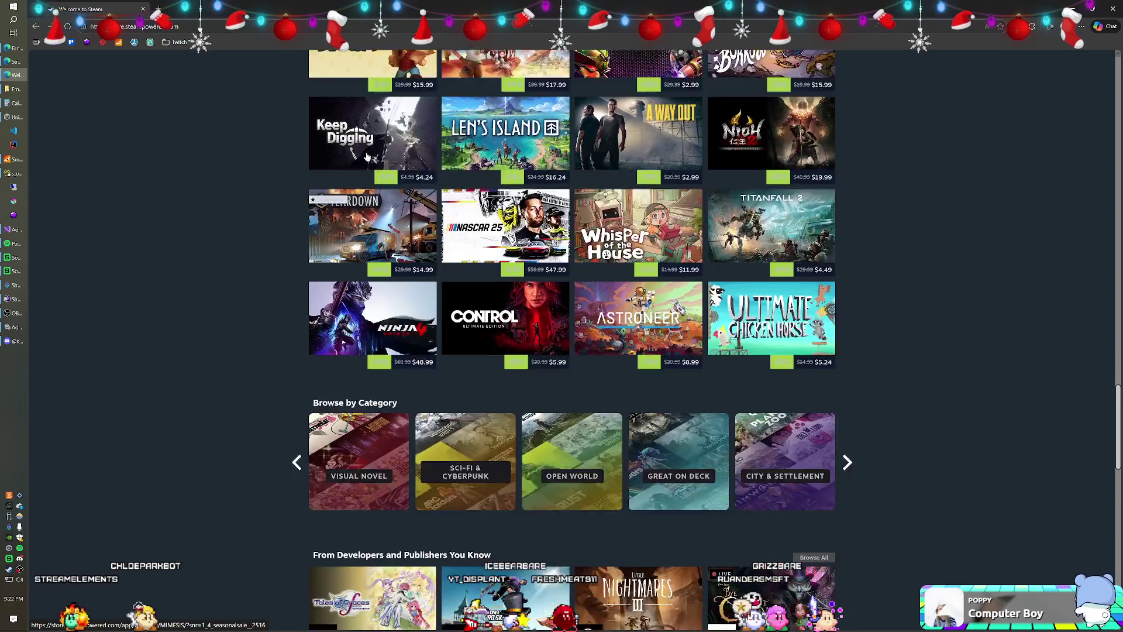
pyautogui.scroll(-8, 367, 157)
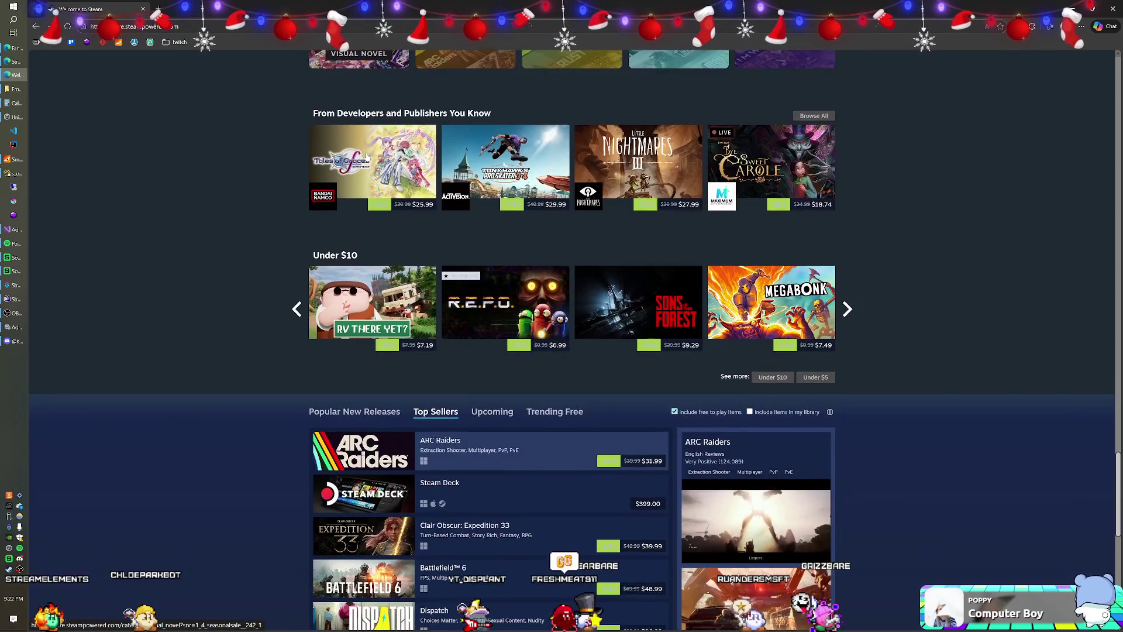
pyautogui.scroll(-11, 367, 157)
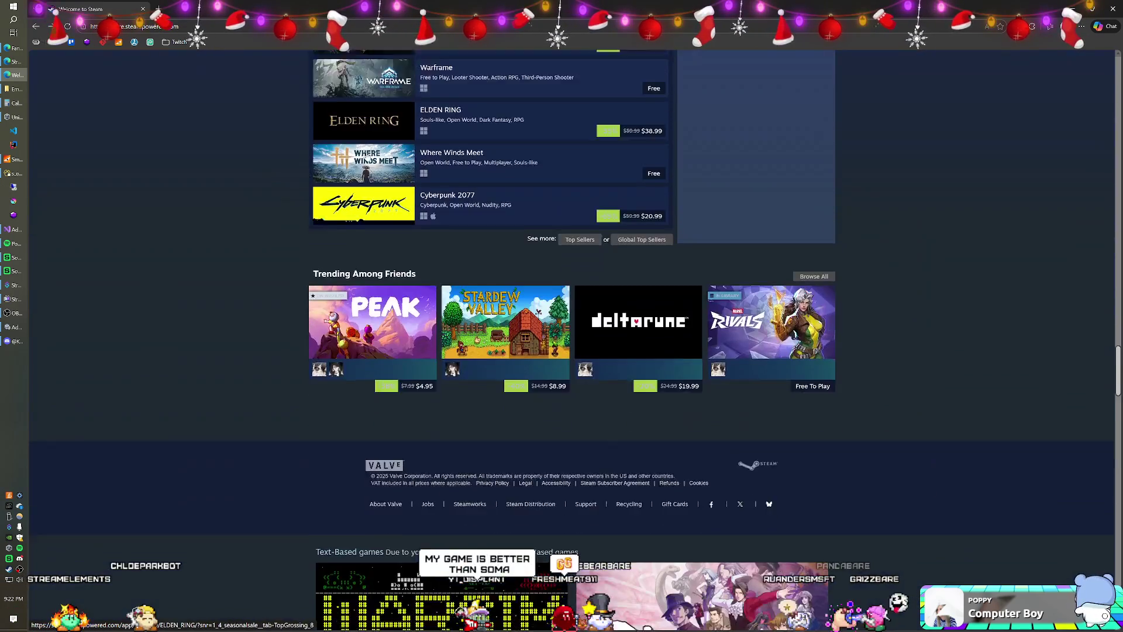
pyautogui.scroll(-5, 368, 156)
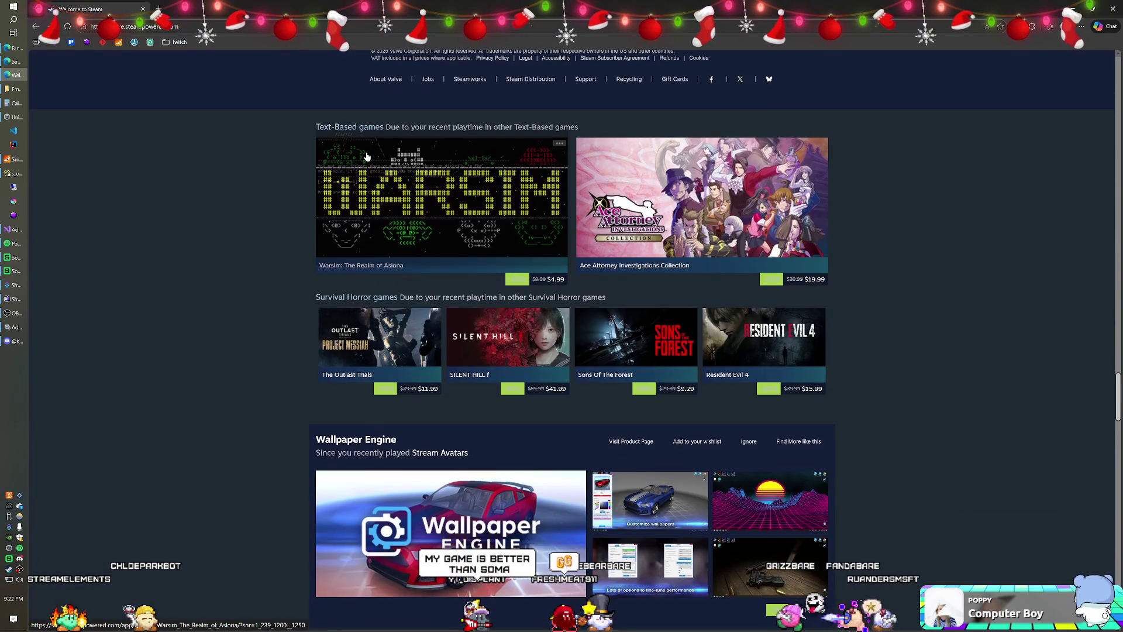
pyautogui.scroll(-13, 367, 157)
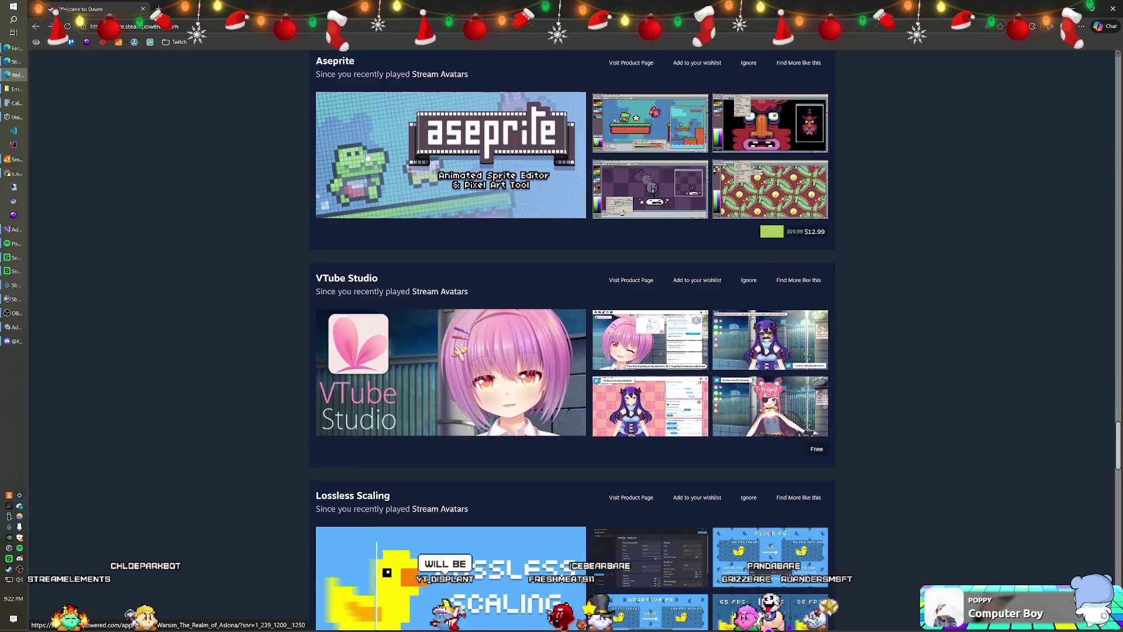
pyautogui.scroll(-2, 367, 157)
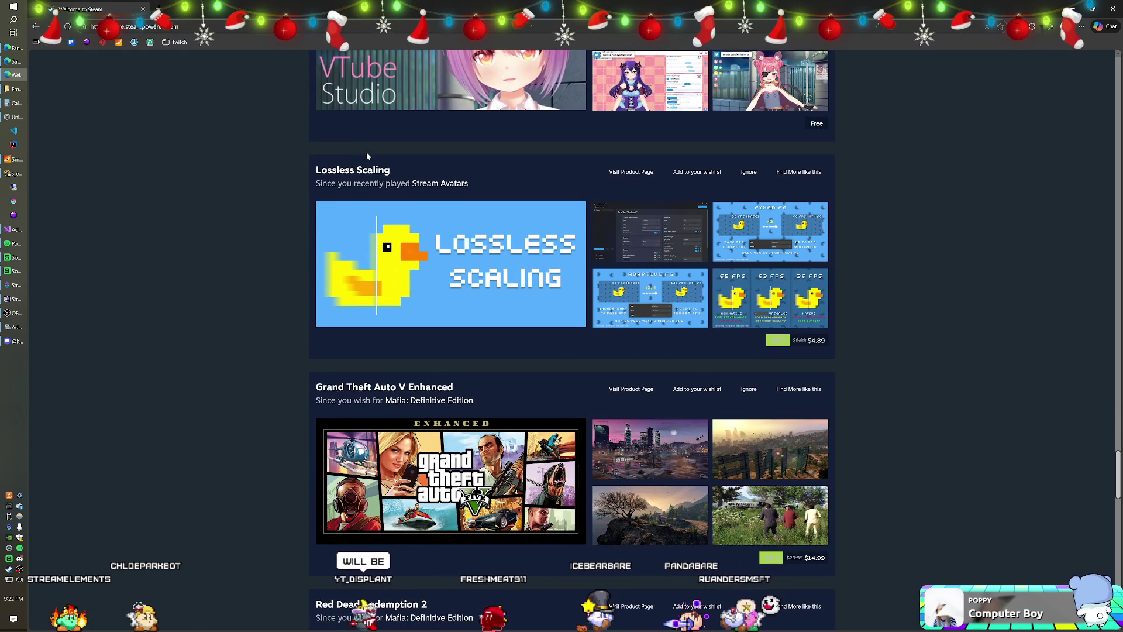
pyautogui.scroll(-9, 366, 155)
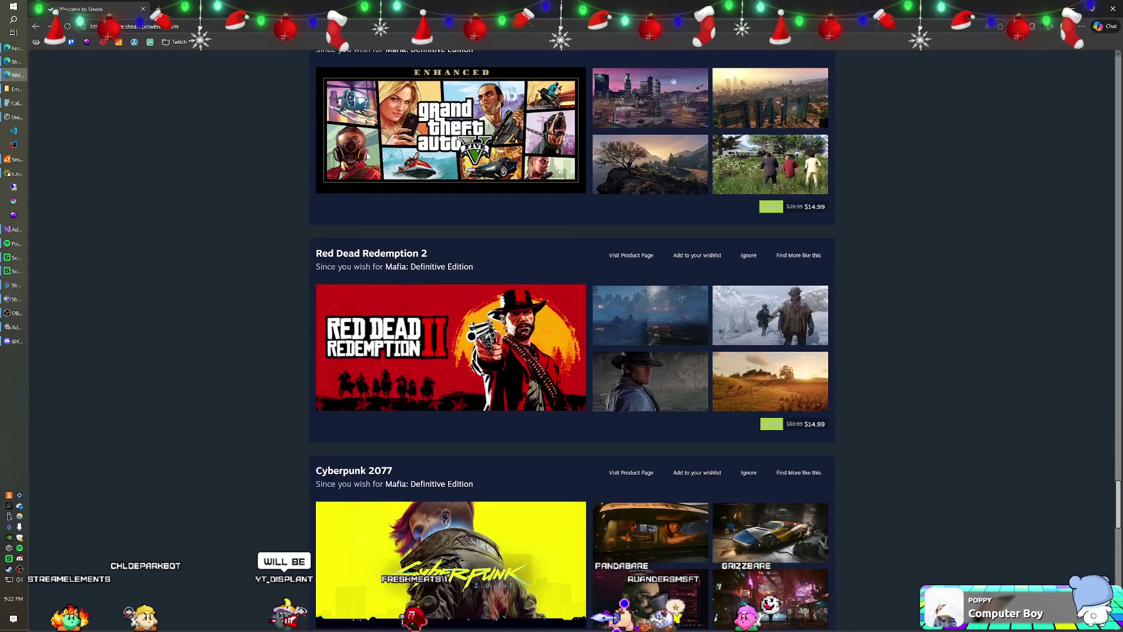
pyautogui.scroll(-9, 367, 155)
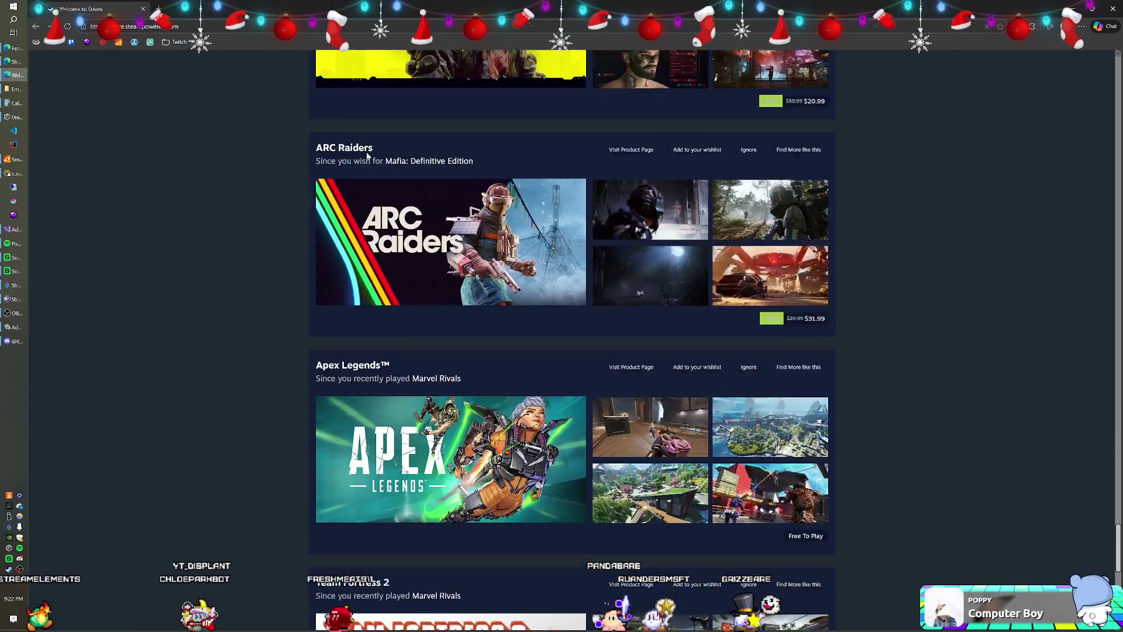
pyautogui.scroll(-10, 367, 156)
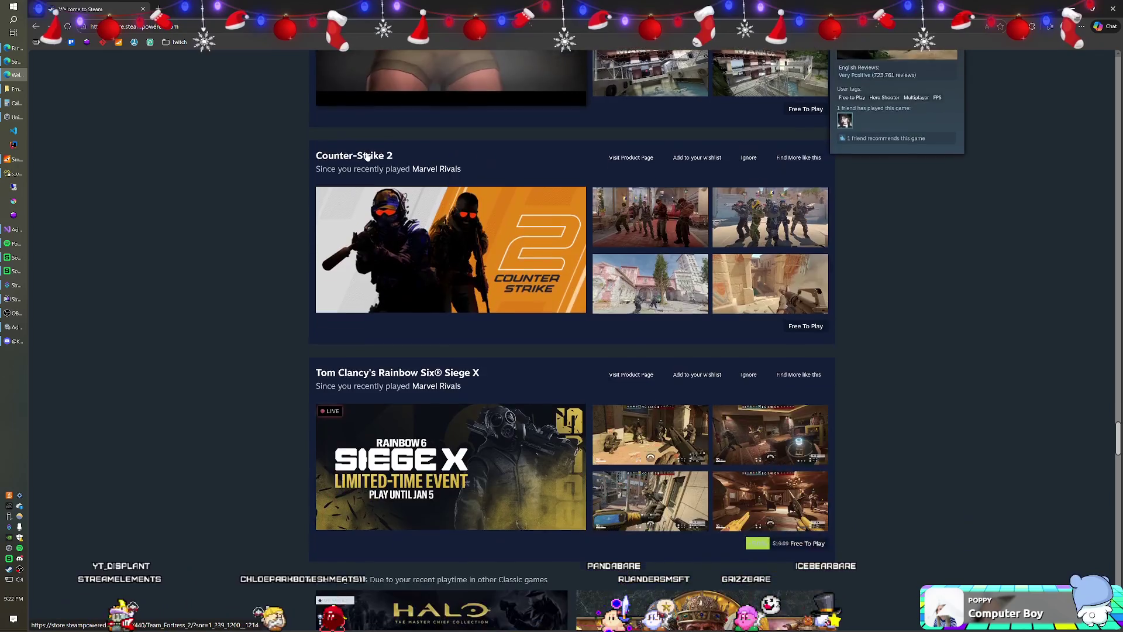
pyautogui.scroll(-10, 367, 155)
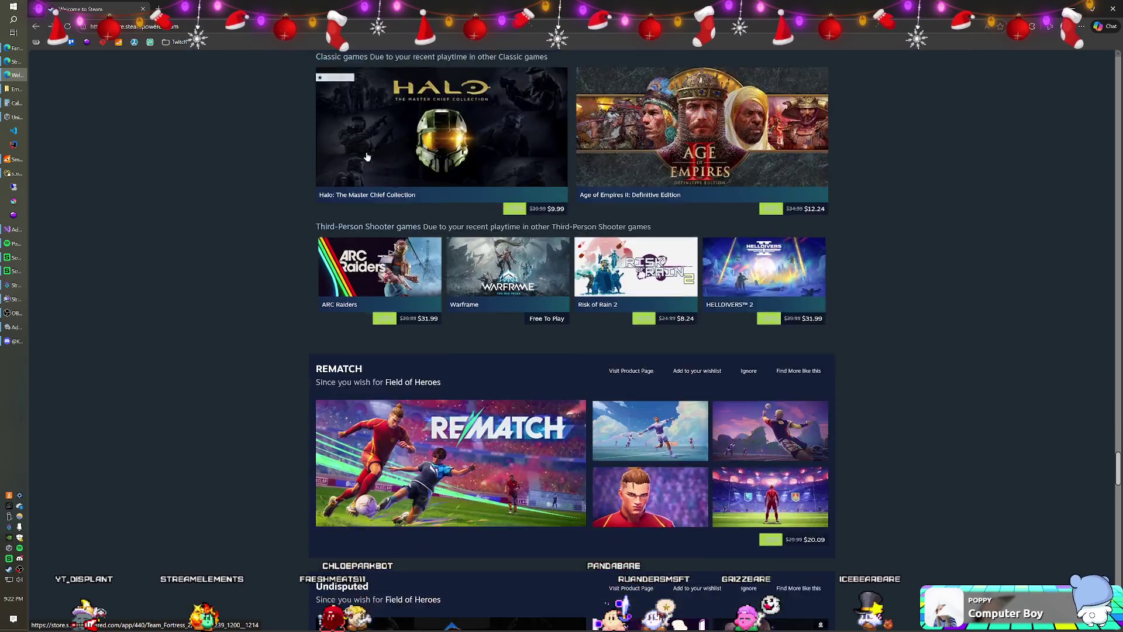
pyautogui.scroll(-11, 367, 157)
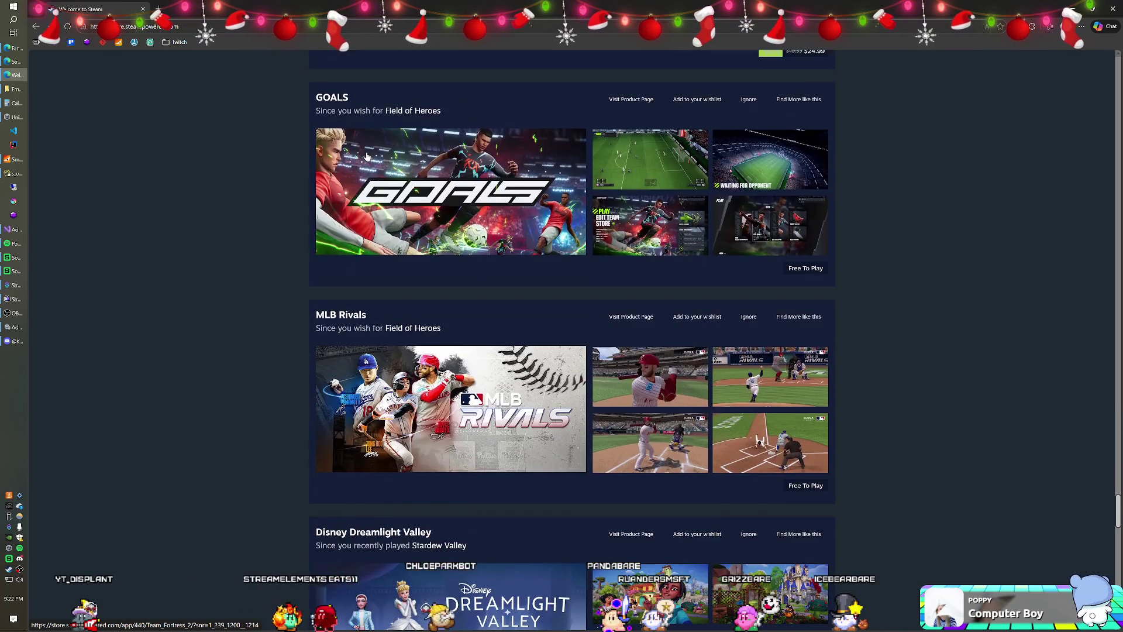
pyautogui.scroll(-5, 367, 156)
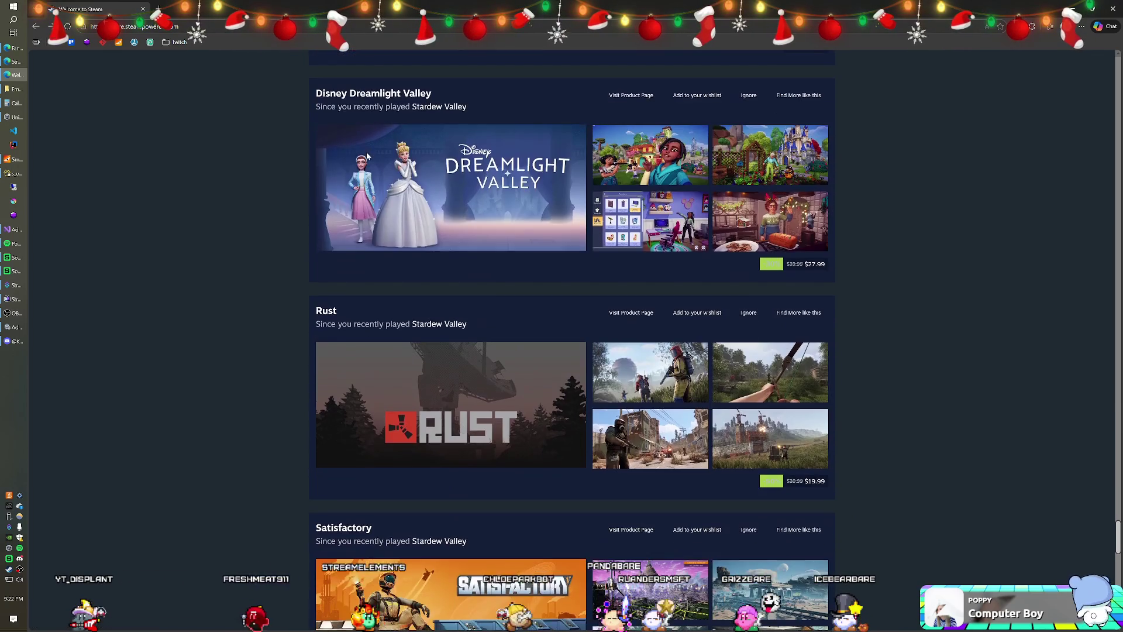
pyautogui.moveTo(367, 156)
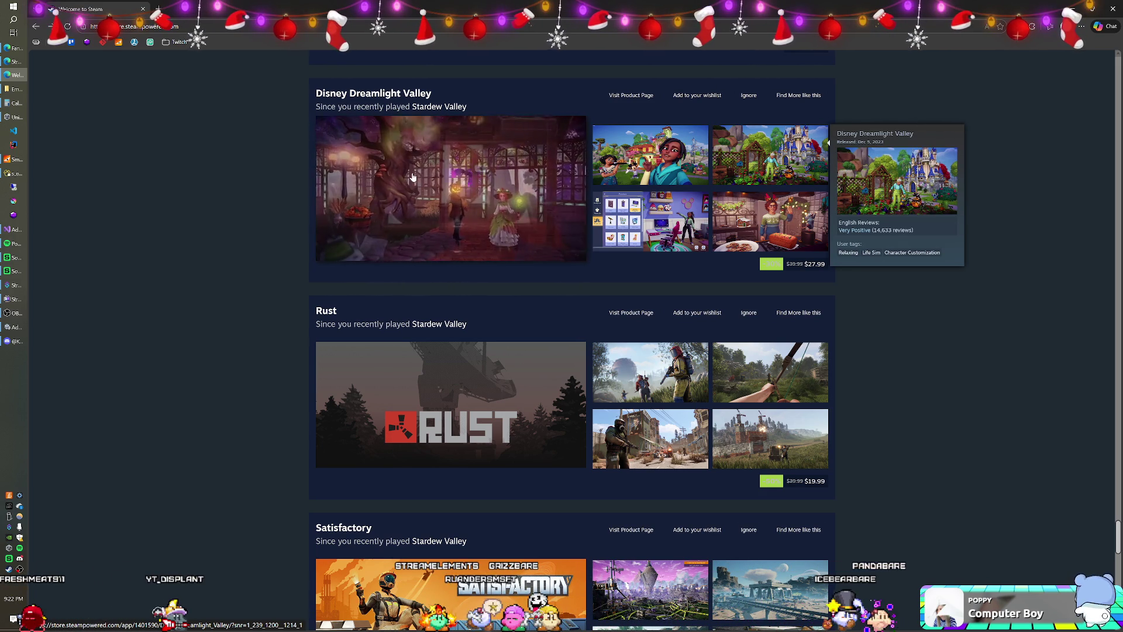
pyautogui.scroll(-3, 227, 254)
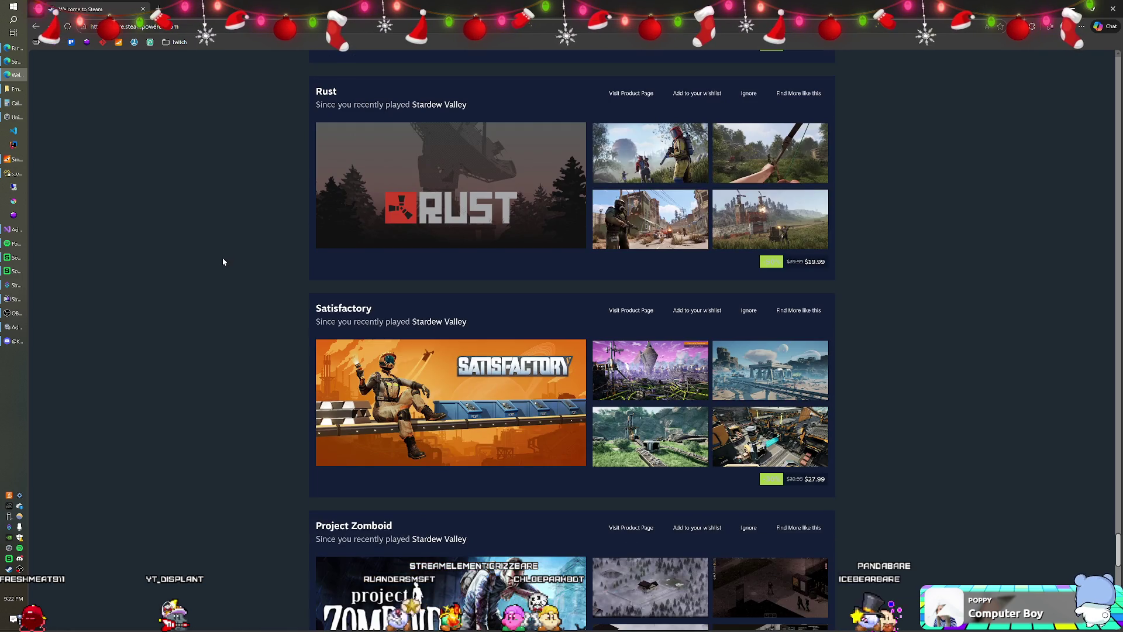
pyautogui.scroll(-3, 222, 262)
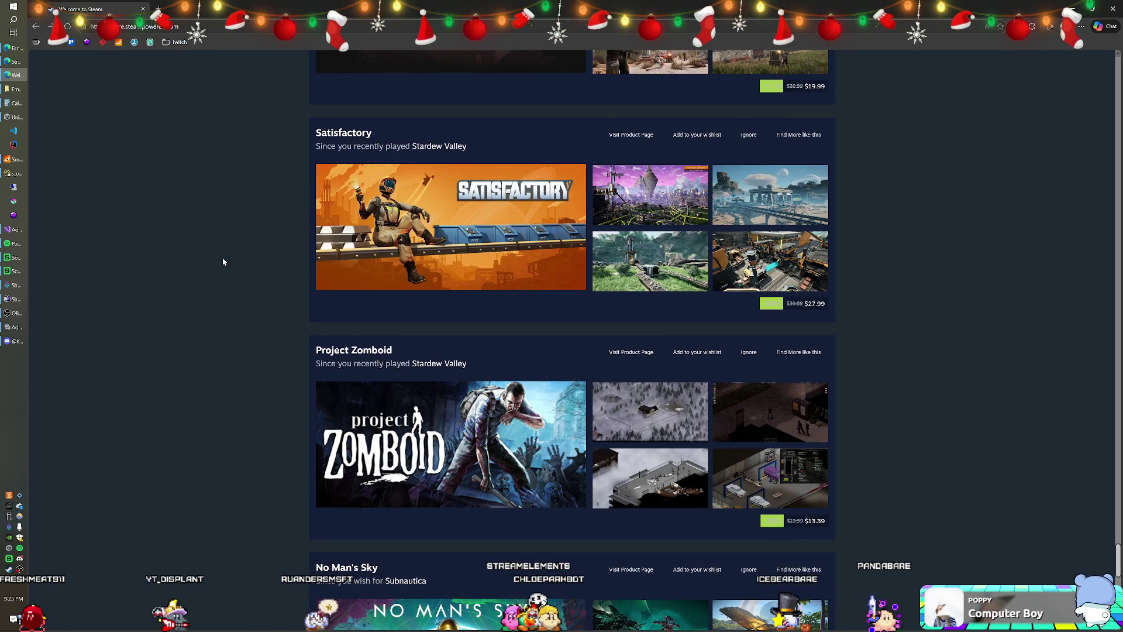
pyautogui.scroll(-3, 223, 262)
pyautogui.scroll(-3, 223, 262)
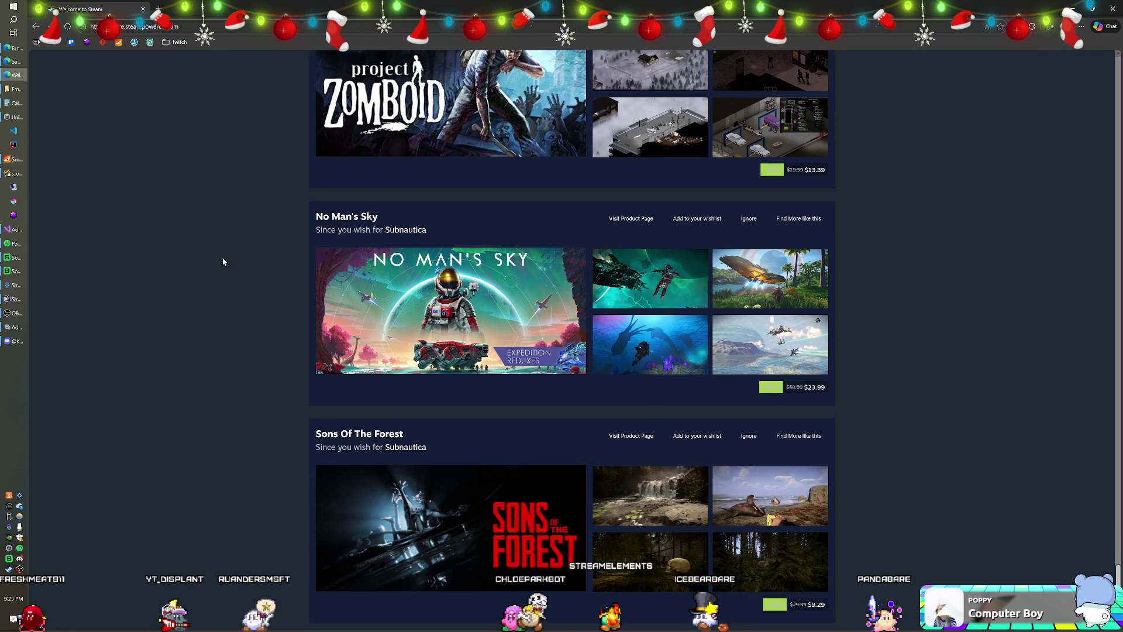
pyautogui.scroll(-1, 223, 261)
pyautogui.scroll(-3, 222, 262)
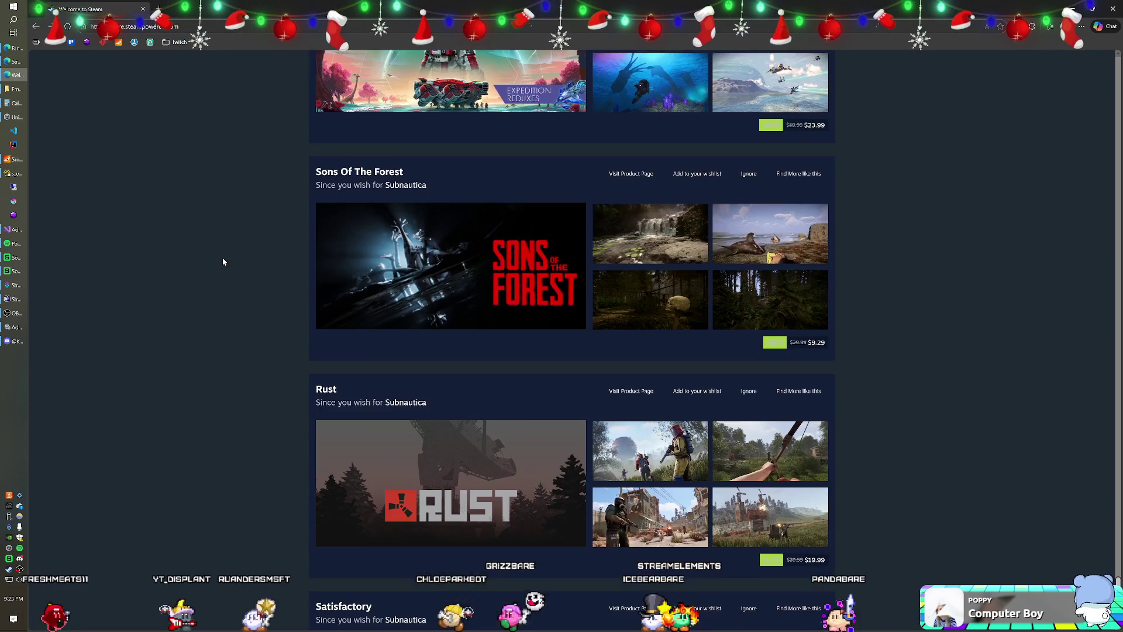
pyautogui.scroll(-7, 223, 262)
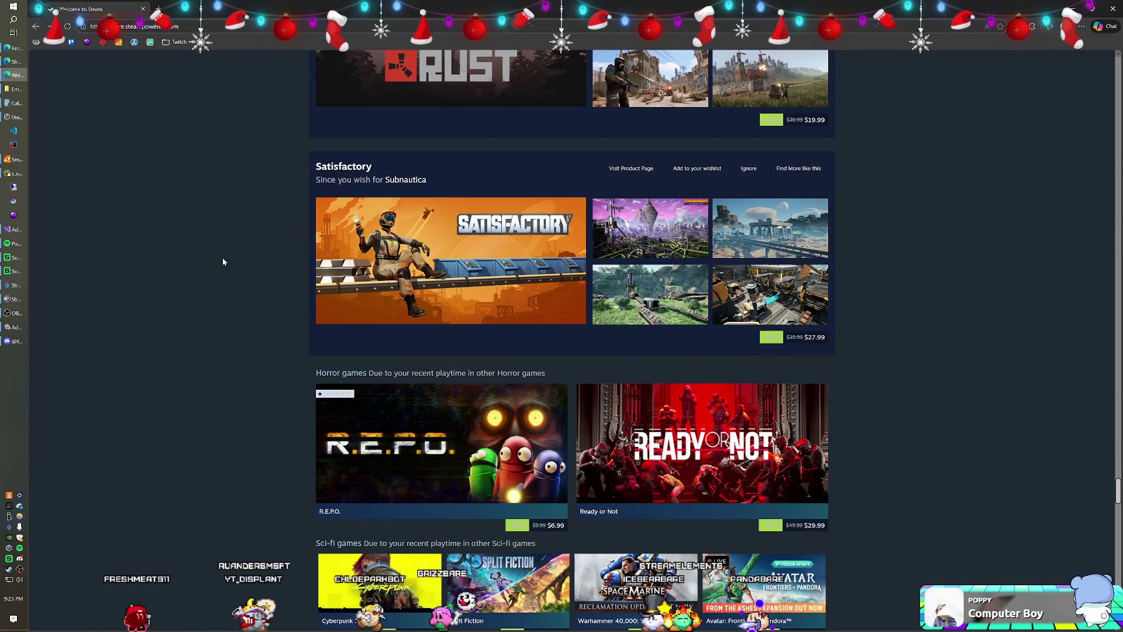
pyautogui.scroll(-2, 223, 262)
pyautogui.scroll(-1, 223, 261)
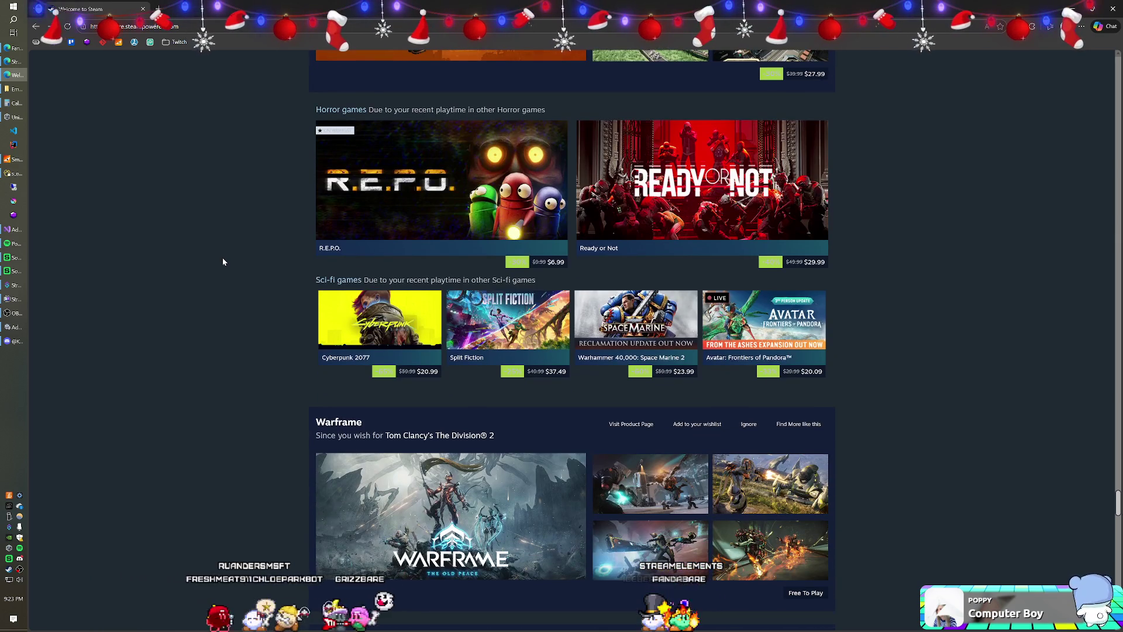
pyautogui.scroll(-1, 223, 262)
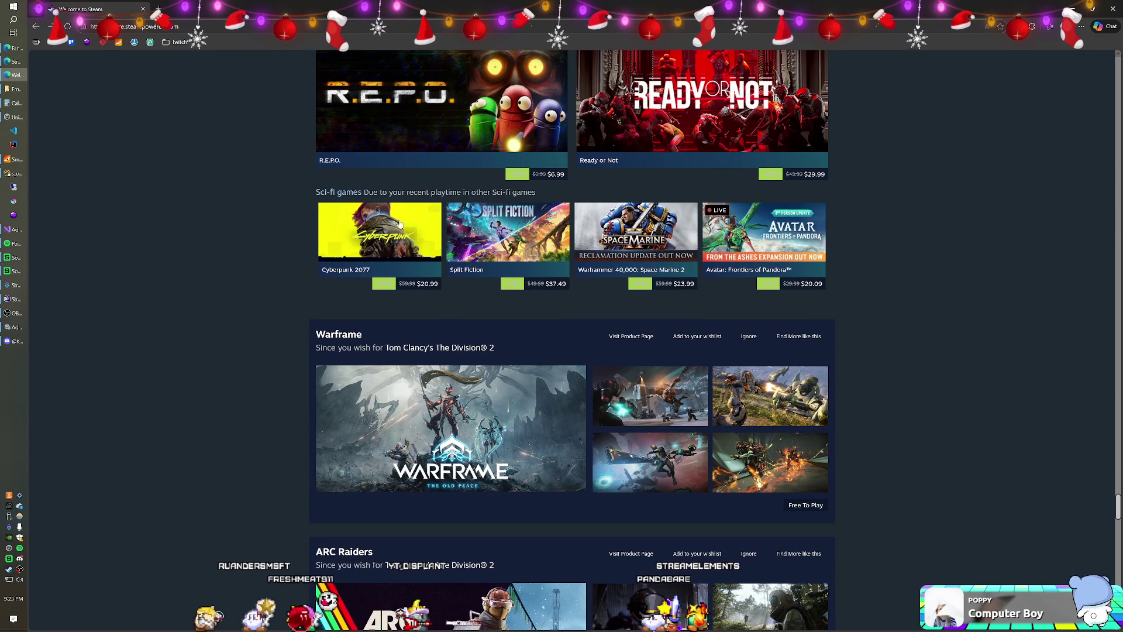
pyautogui.moveTo(504, 226)
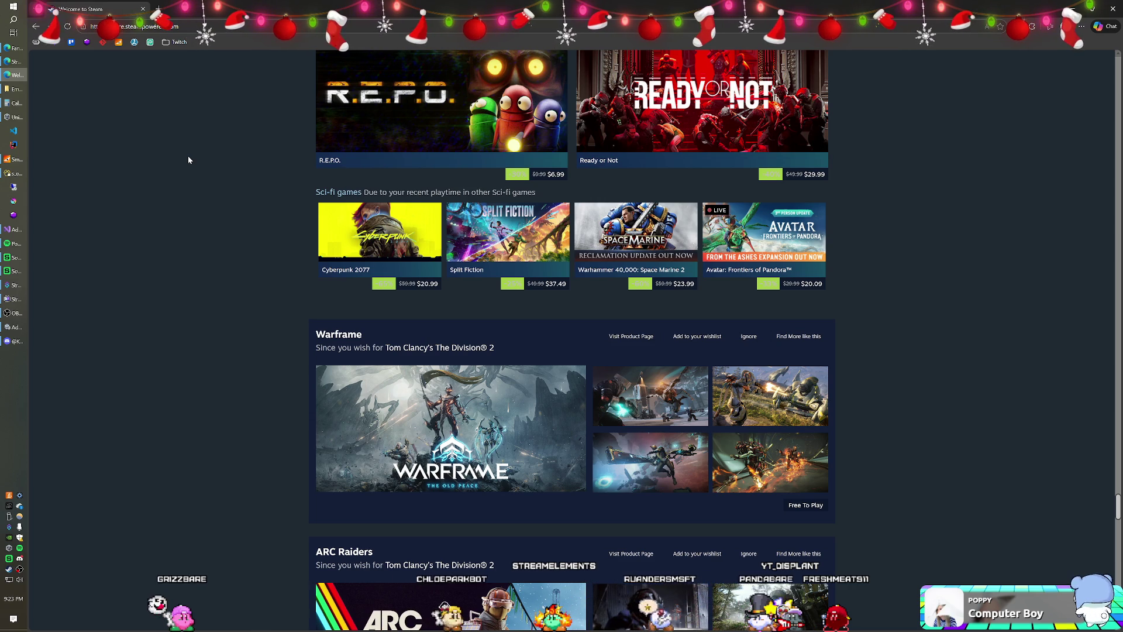
pyautogui.scroll(-3, 189, 159)
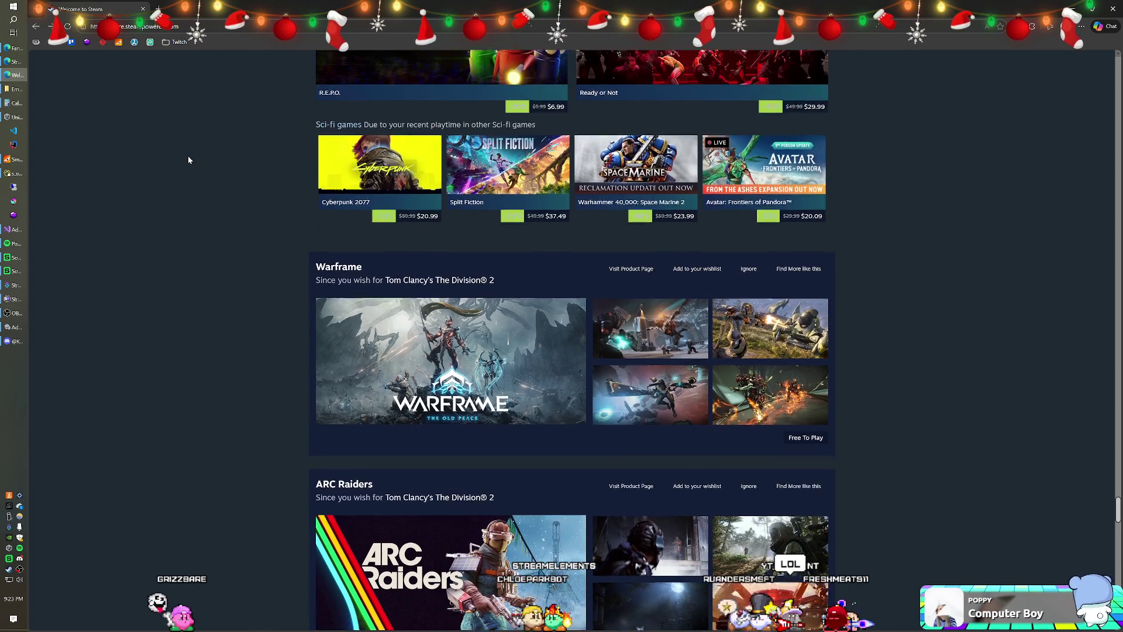
pyautogui.scroll(-2, 189, 159)
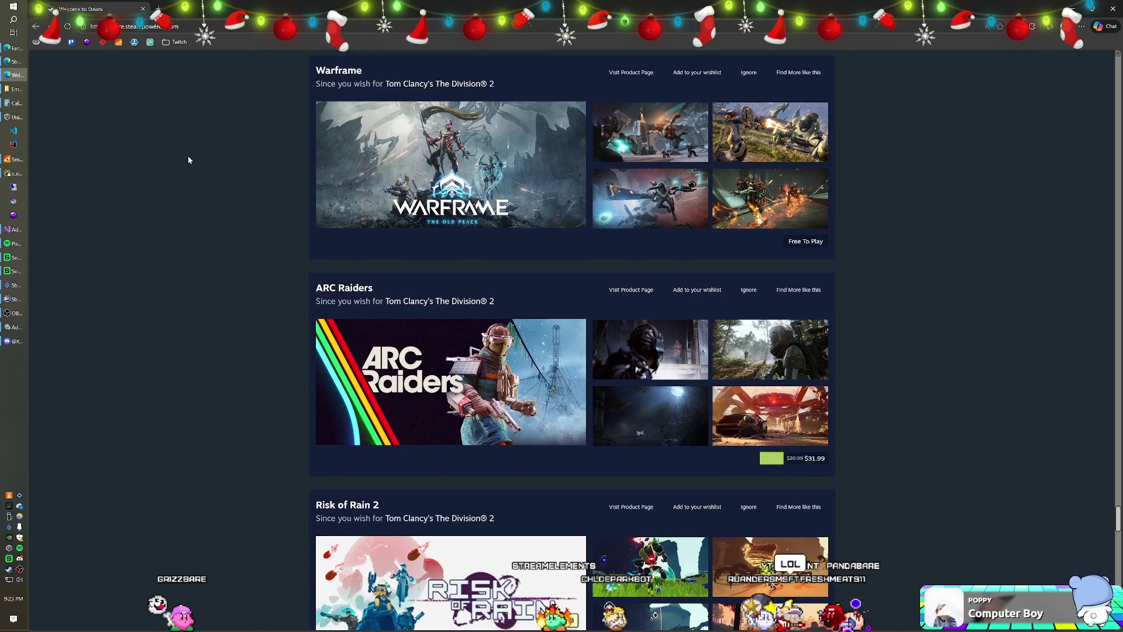
pyautogui.scroll(-3, 188, 159)
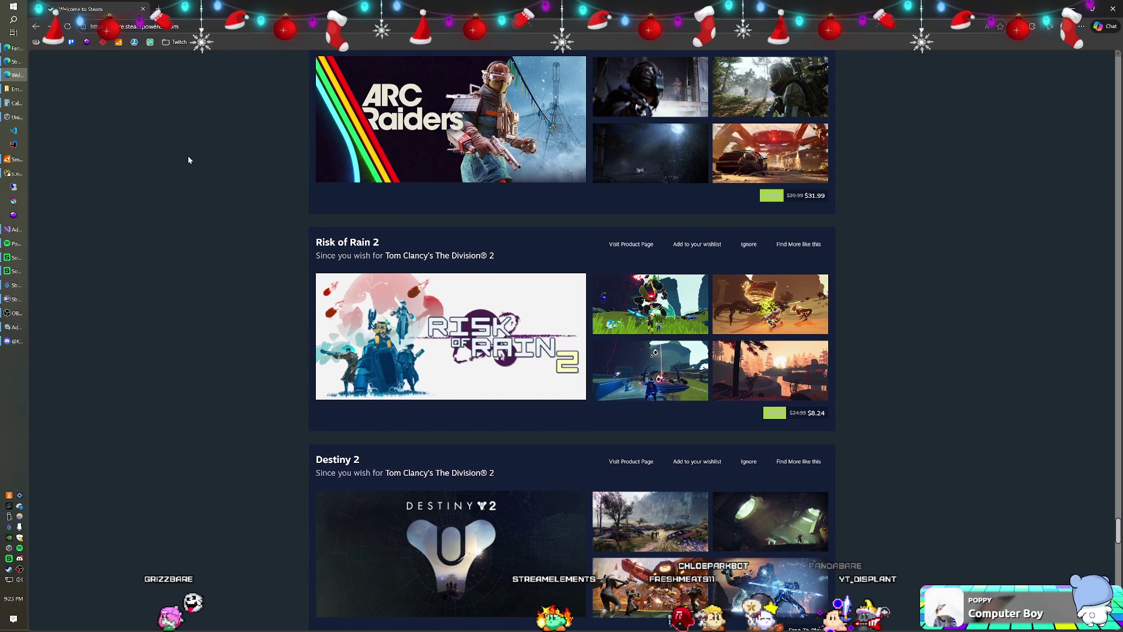
pyautogui.scroll(-2, 189, 159)
pyautogui.scroll(-4, 188, 159)
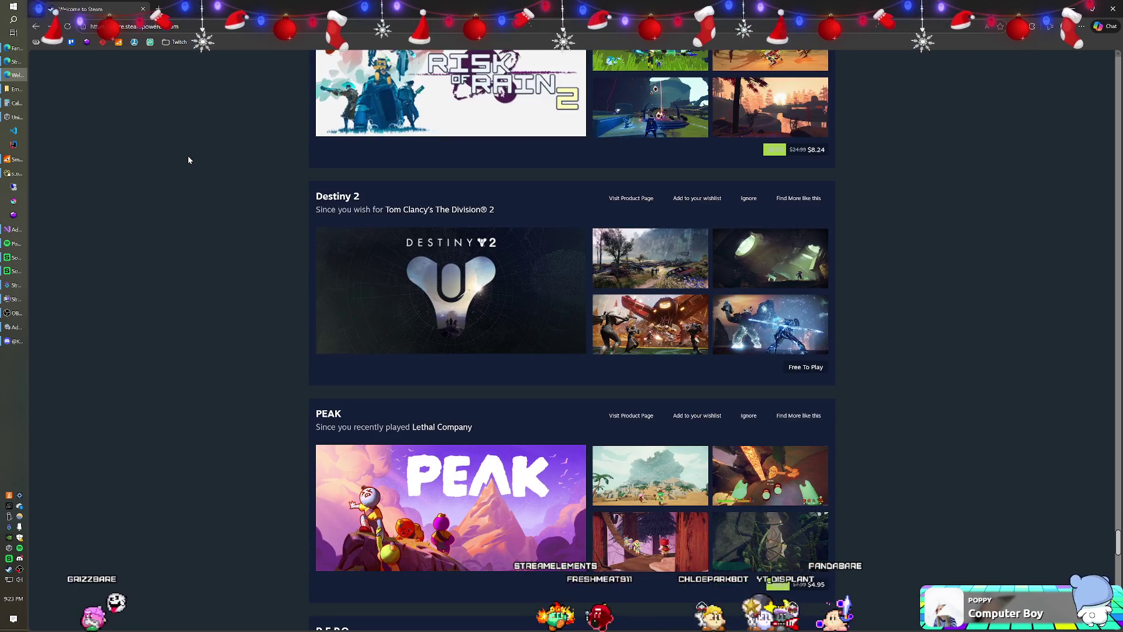
pyautogui.scroll(-3, 188, 159)
pyautogui.scroll(-3, 189, 160)
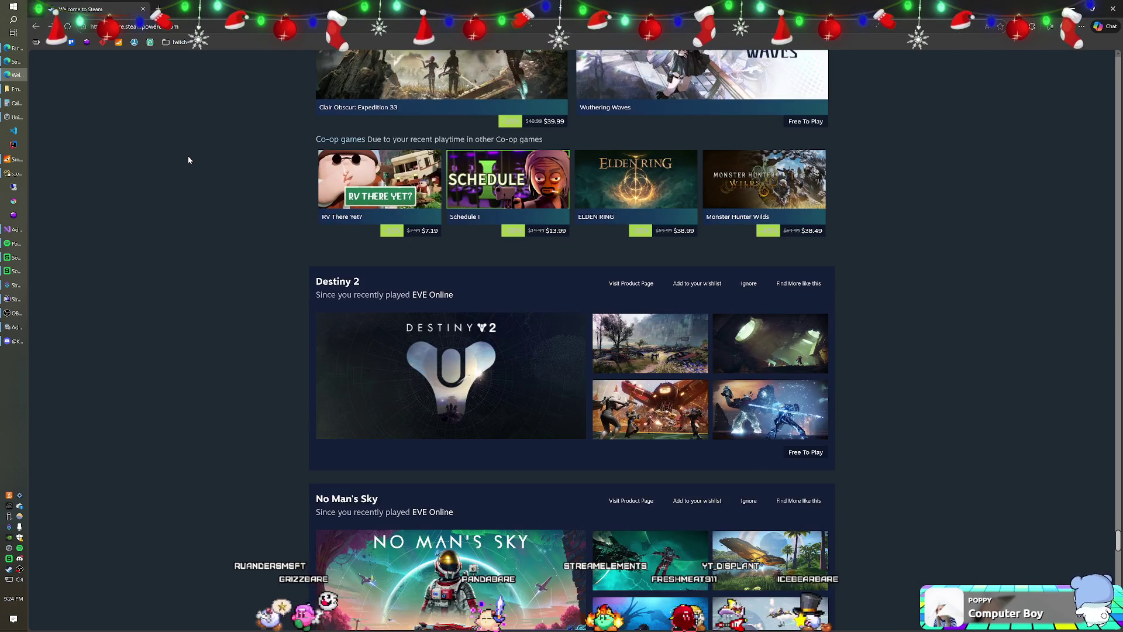
pyautogui.scroll(-9, 188, 158)
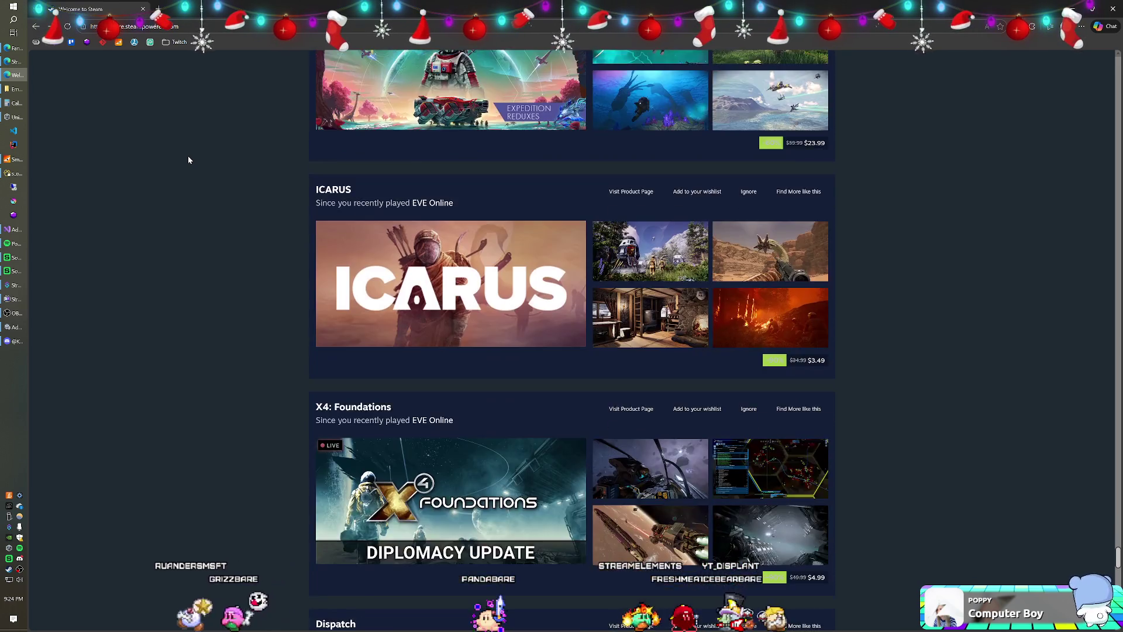
# Scroll down the recommendations to PEAK and Dead by Daylight, suggested from Phasmophobia playtime
pyautogui.scroll(-8, 189, 158)
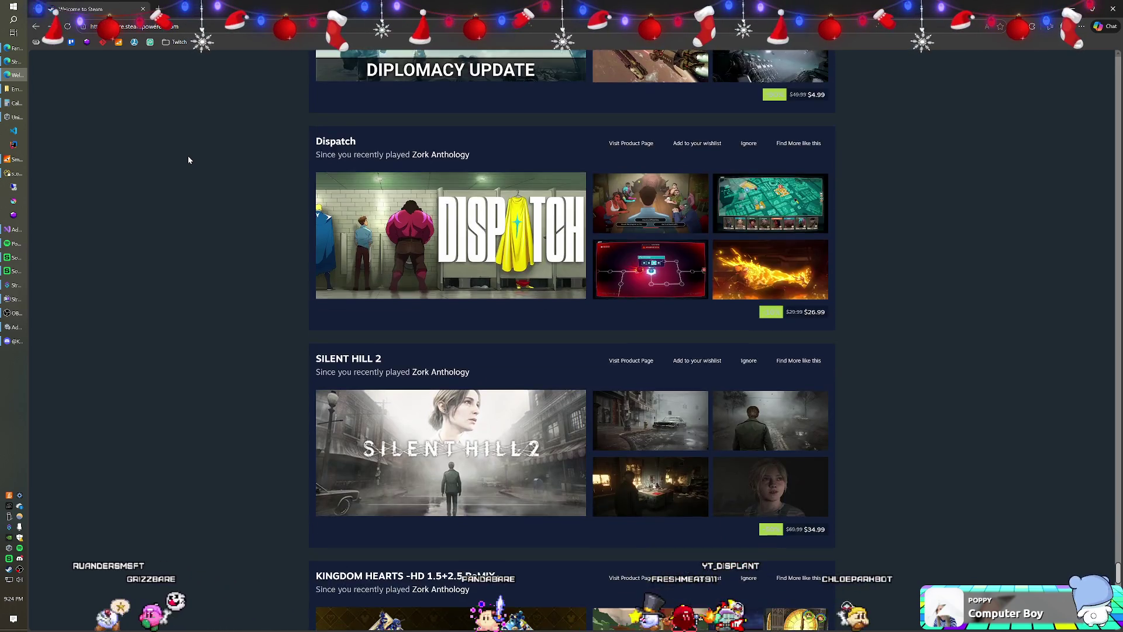
pyautogui.scroll(-8, 188, 160)
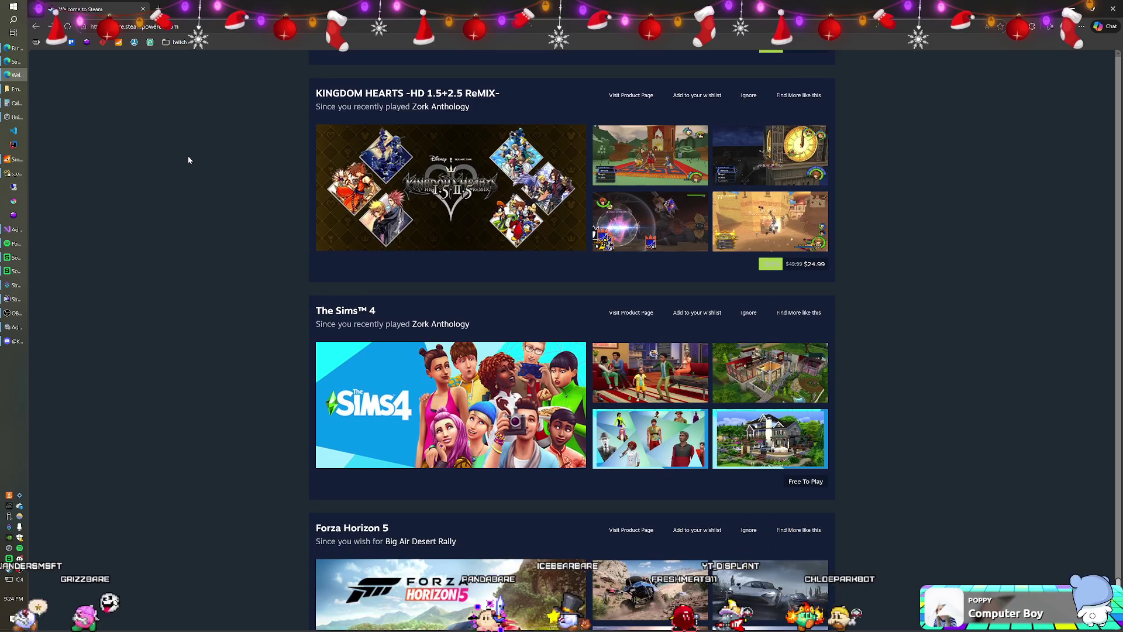
pyautogui.scroll(-6, 188, 160)
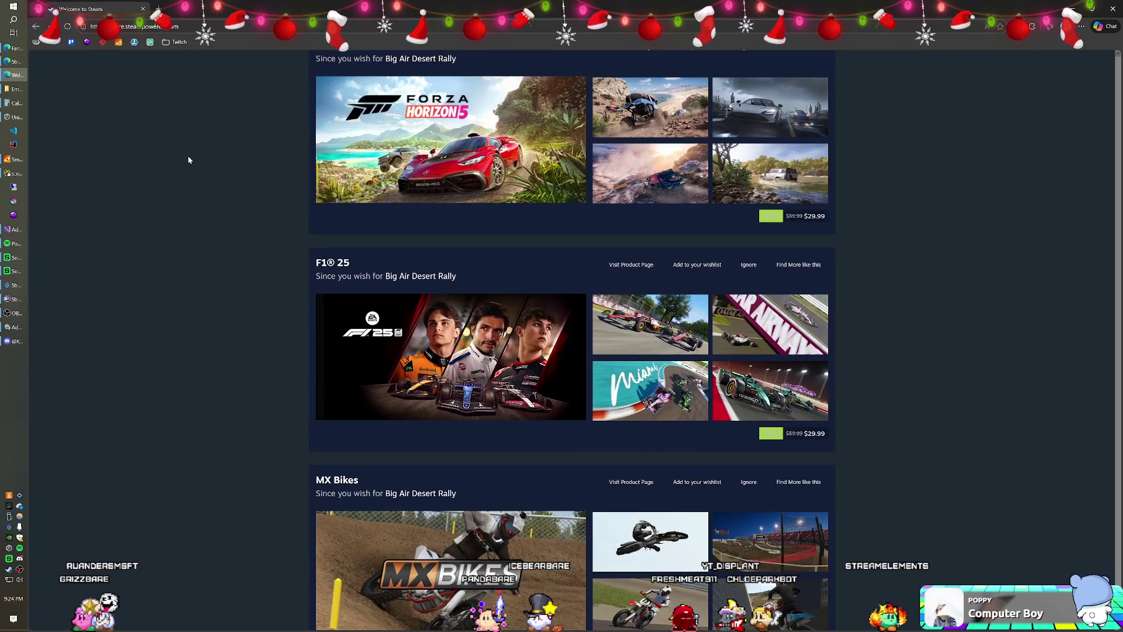
pyautogui.scroll(-9, 188, 159)
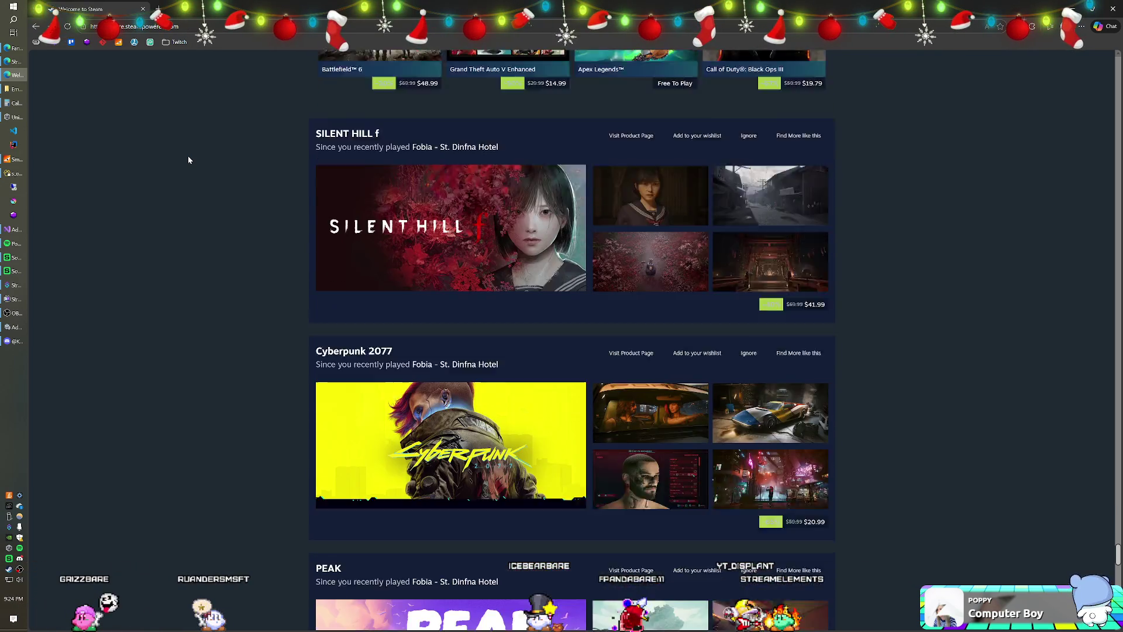
pyautogui.scroll(-2, 189, 159)
pyautogui.scroll(-4, 188, 160)
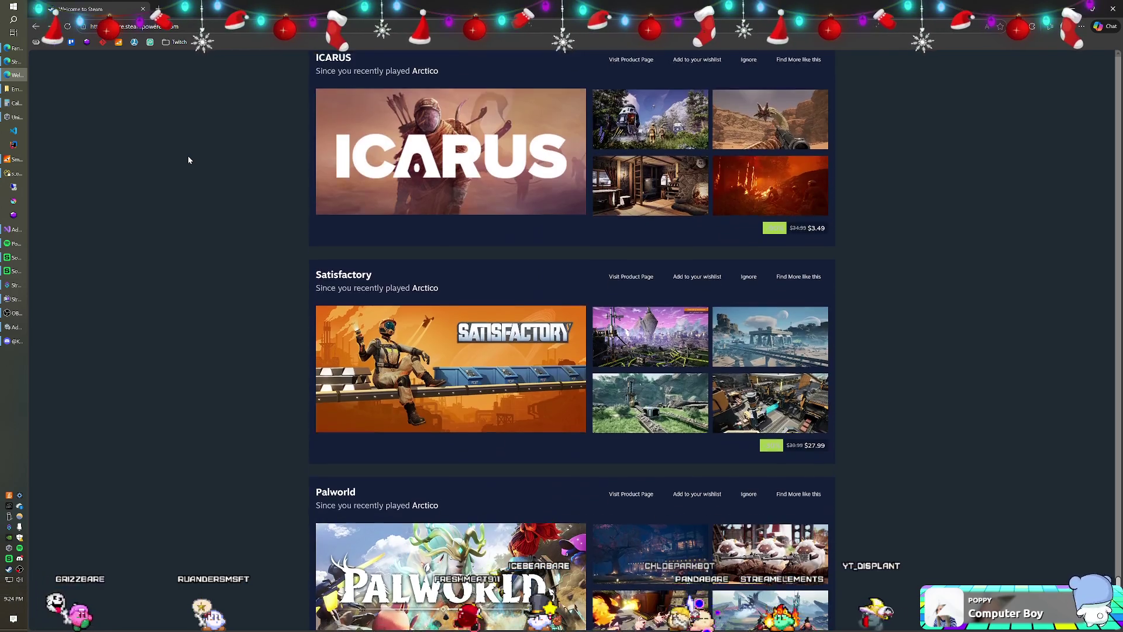
pyautogui.scroll(-9, 188, 159)
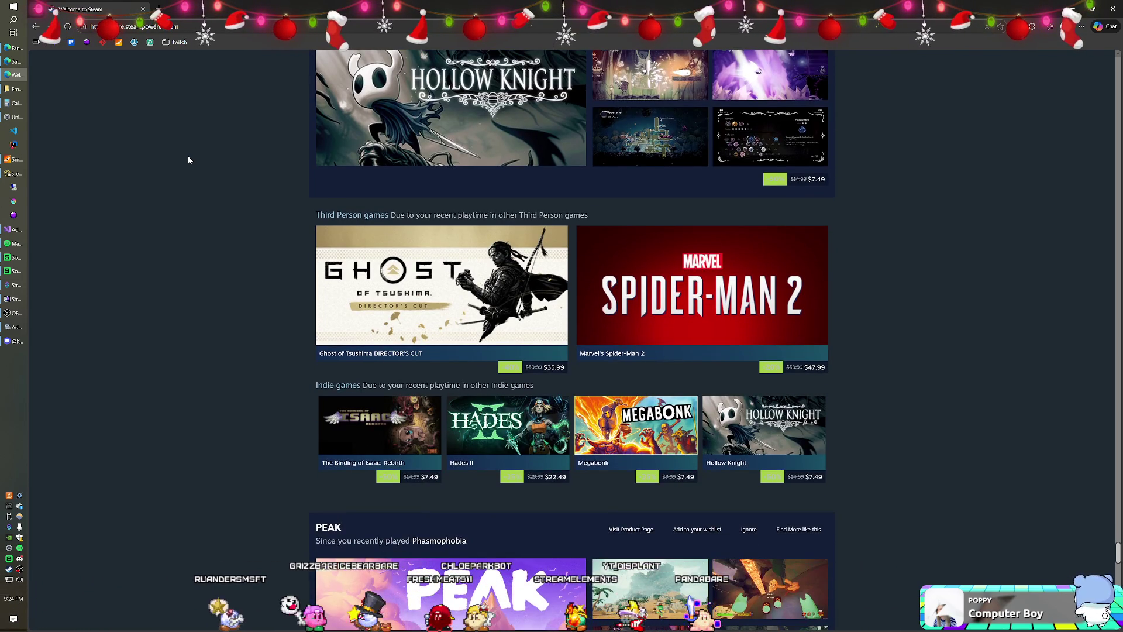
pyautogui.scroll(-3, 188, 159)
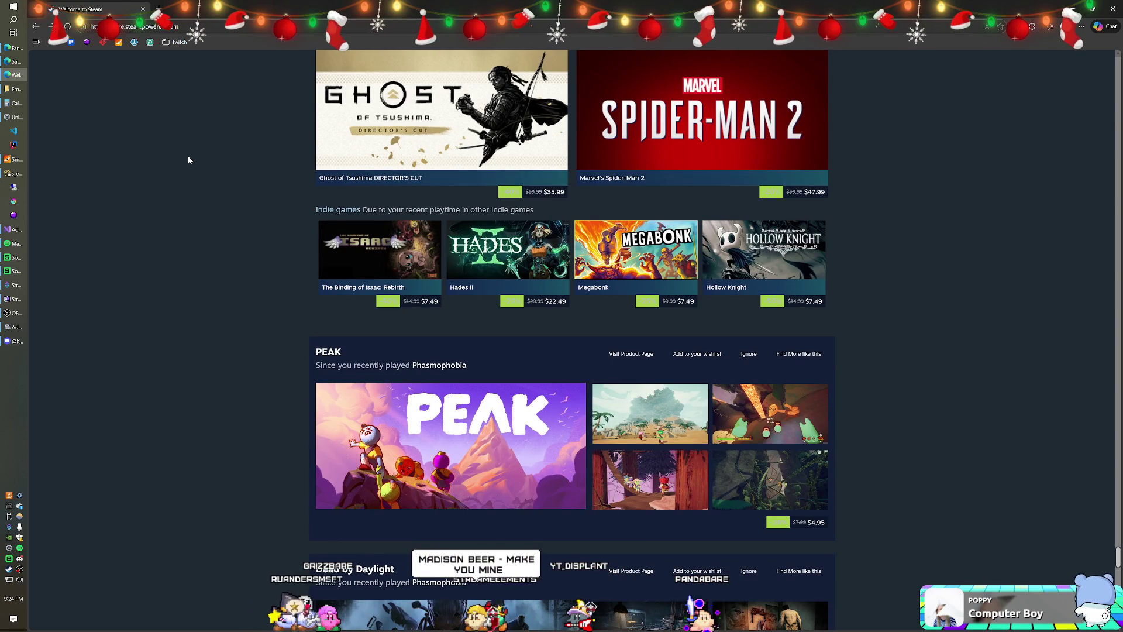
pyautogui.scroll(-2, 188, 159)
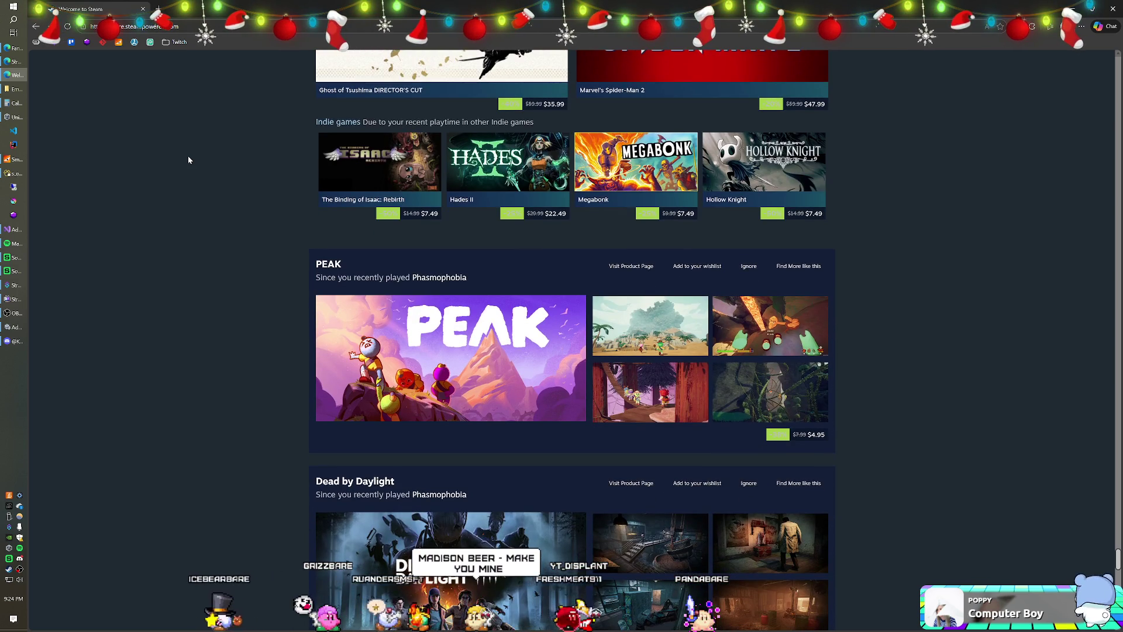
pyautogui.scroll(-1, 189, 159)
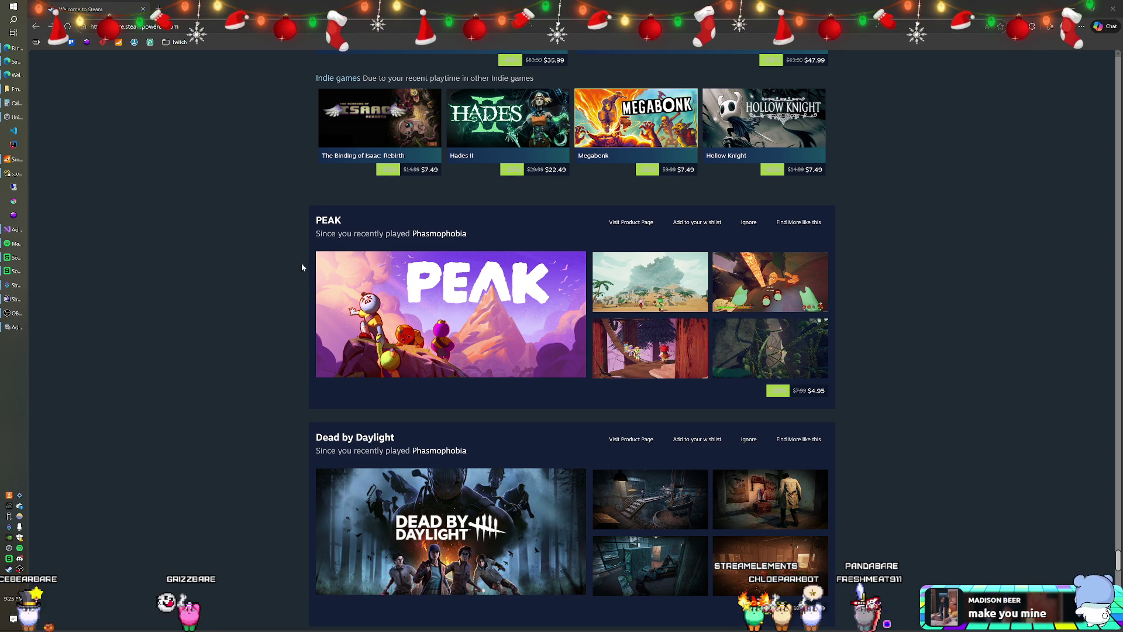
pyautogui.scroll(-10, 266, 343)
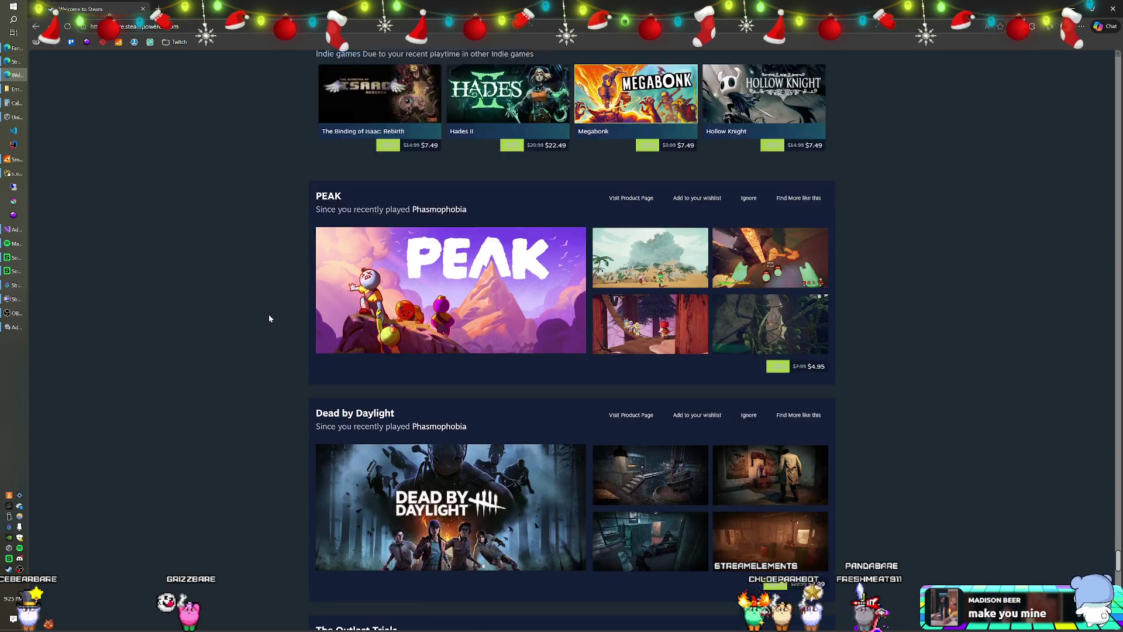
# Scroll down to the Text-Based games row and preview the Roadwarden card at $2.74
pyautogui.scroll(-10, 265, 313)
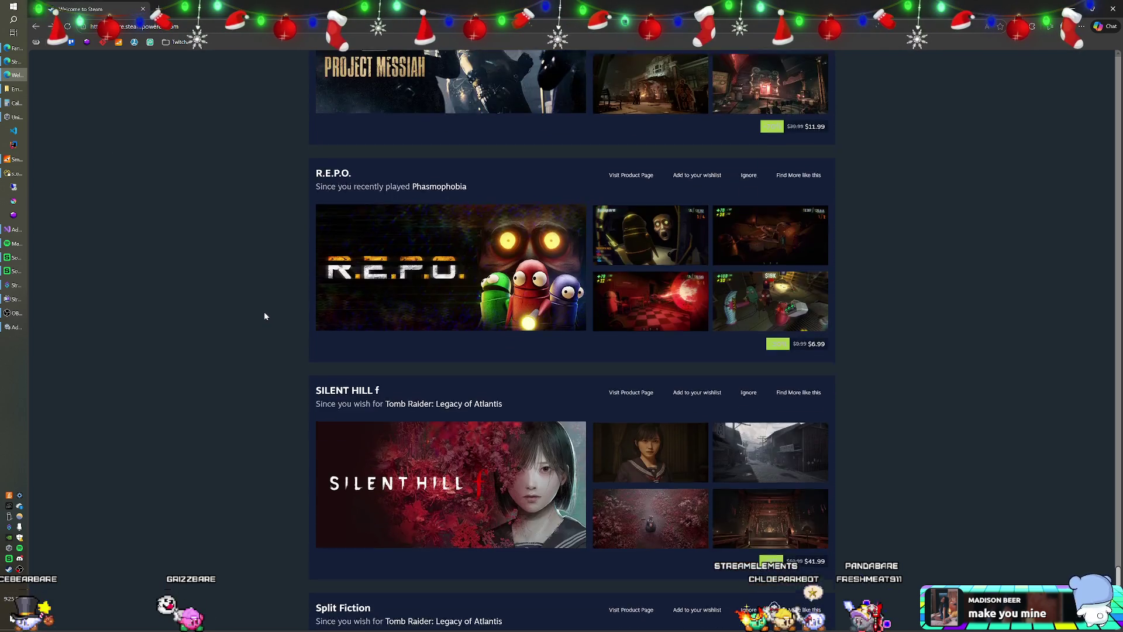
pyautogui.scroll(-12, 265, 316)
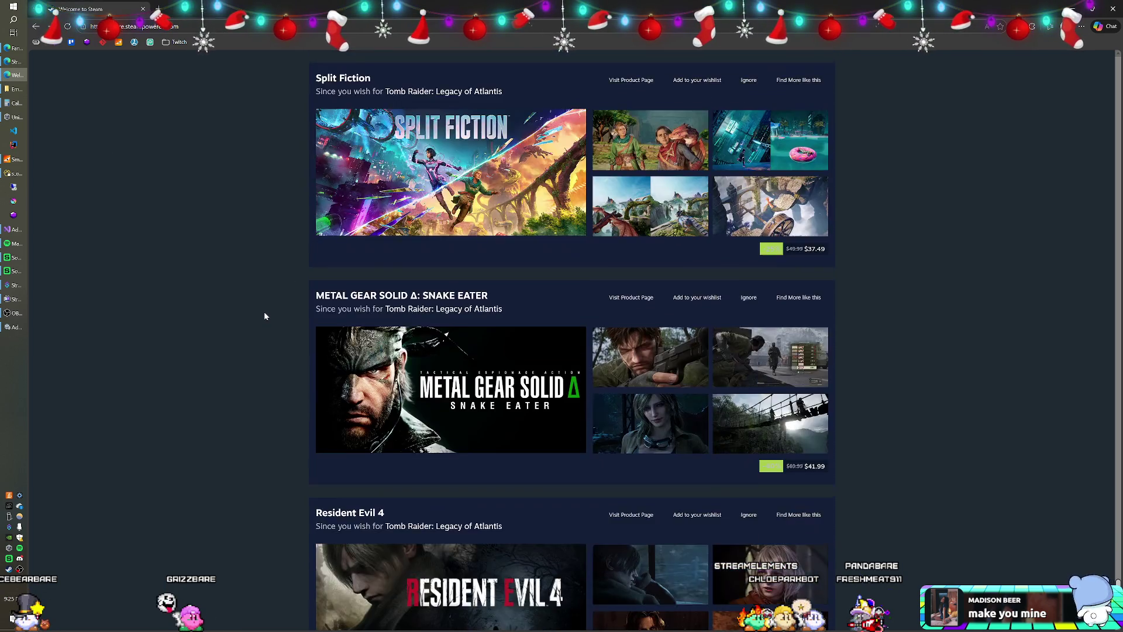
pyautogui.scroll(-11, 265, 316)
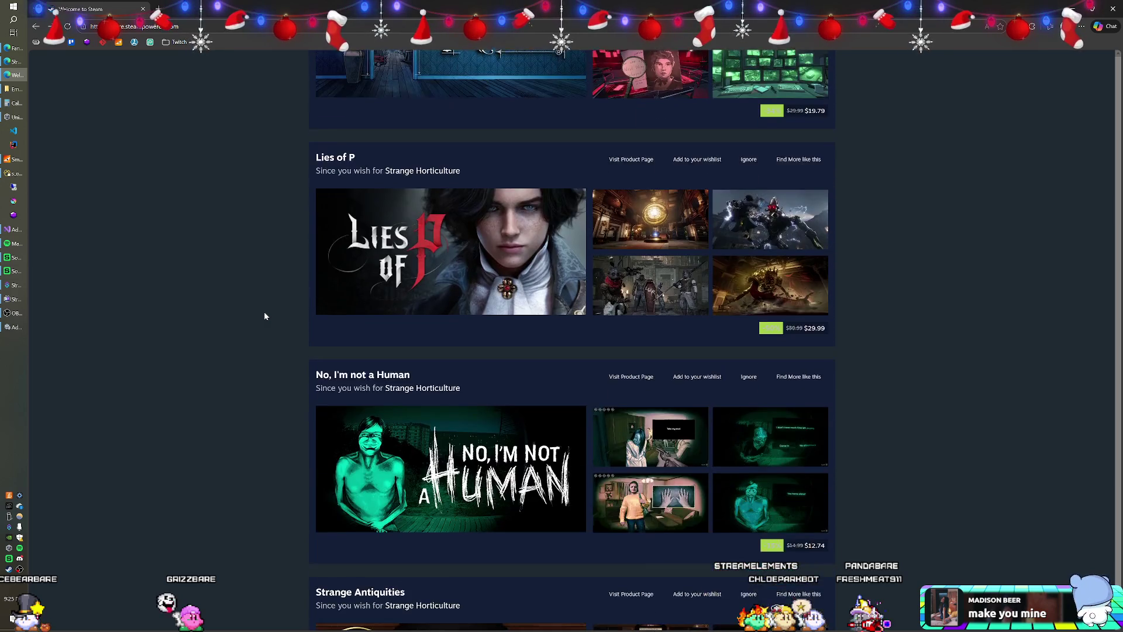
pyautogui.scroll(-9, 261, 312)
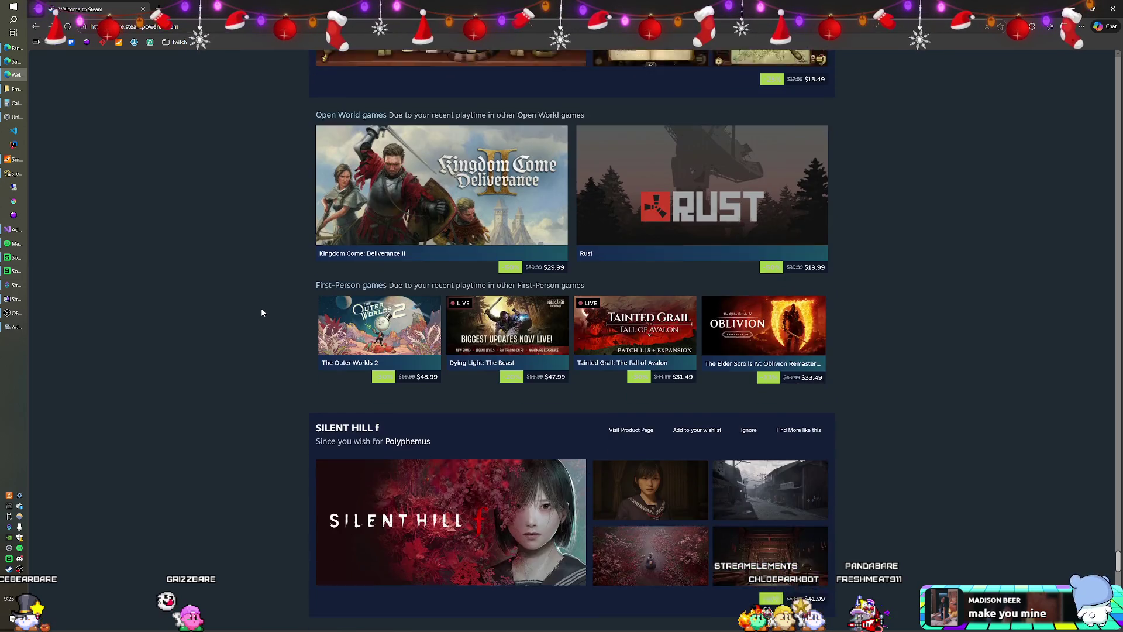
pyautogui.scroll(-13, 253, 307)
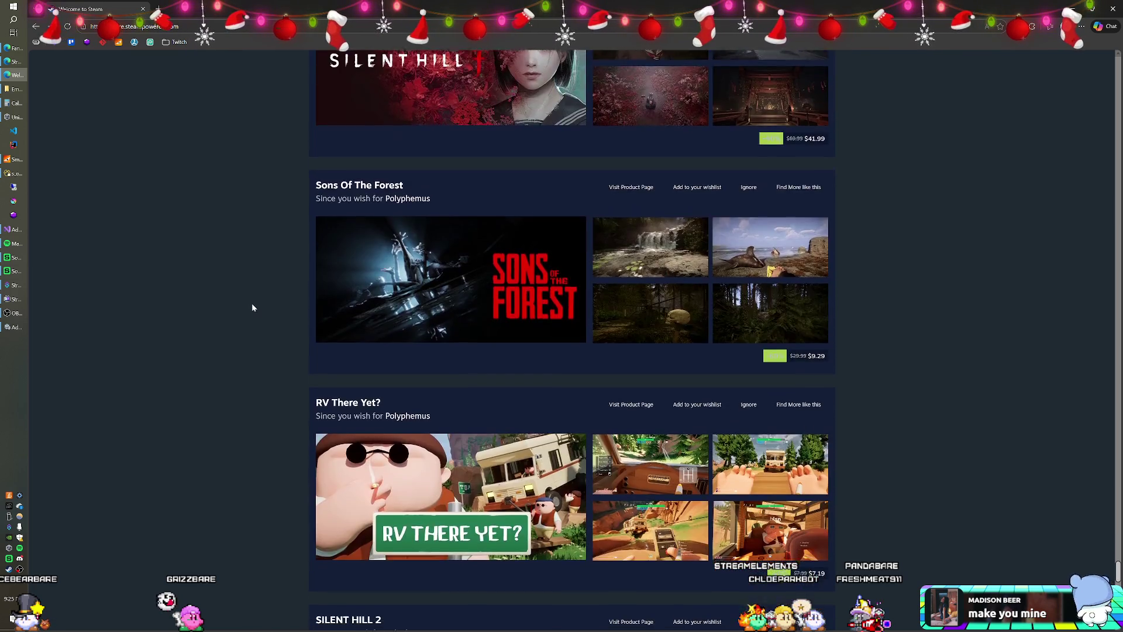
pyautogui.scroll(-6, 252, 307)
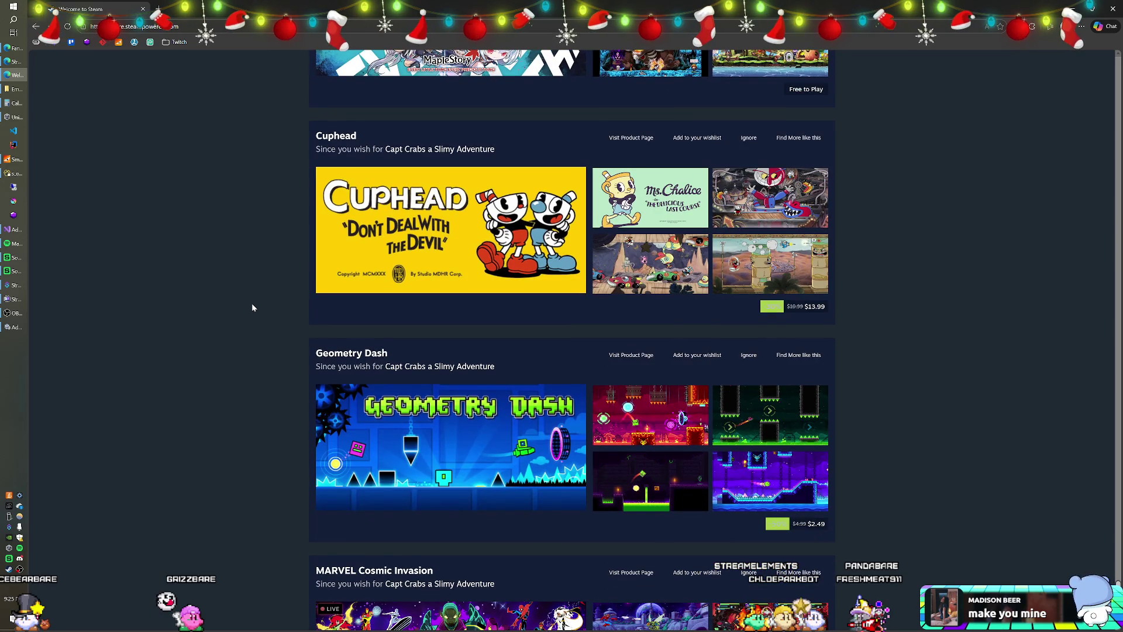
pyautogui.scroll(-8, 252, 308)
pyautogui.scroll(-9, 253, 307)
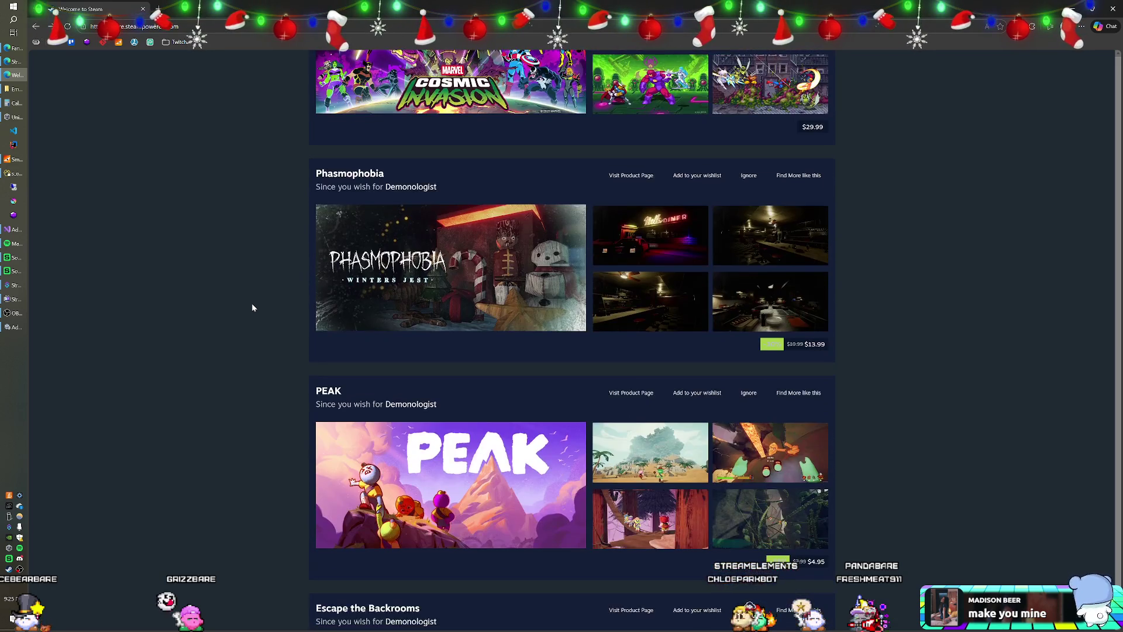
pyautogui.scroll(-12, 252, 307)
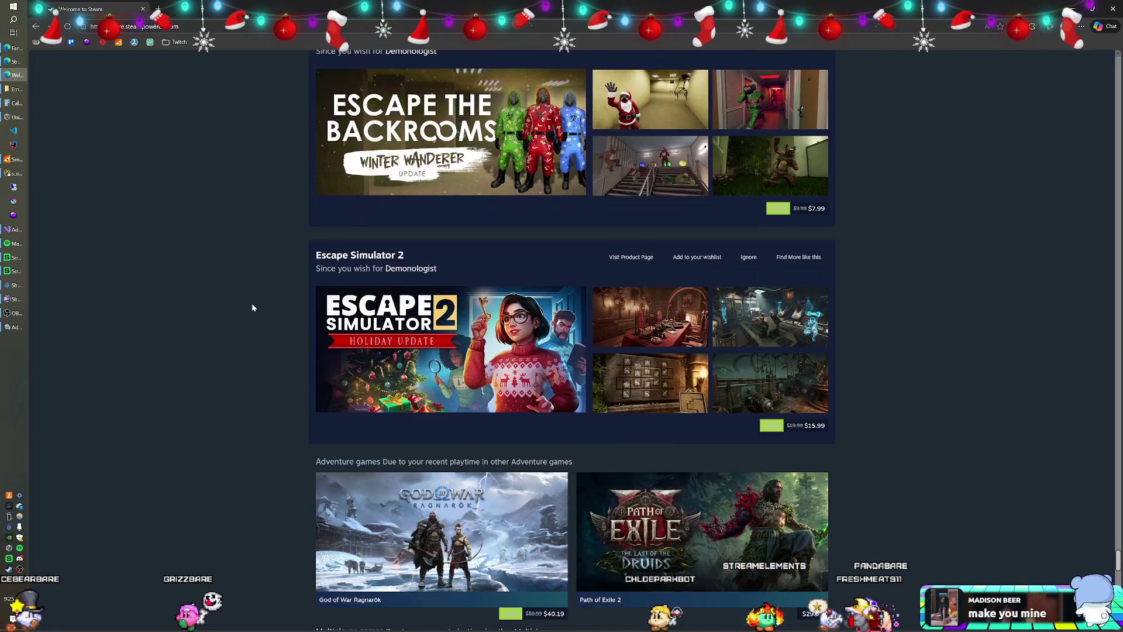
pyautogui.scroll(-13, 253, 307)
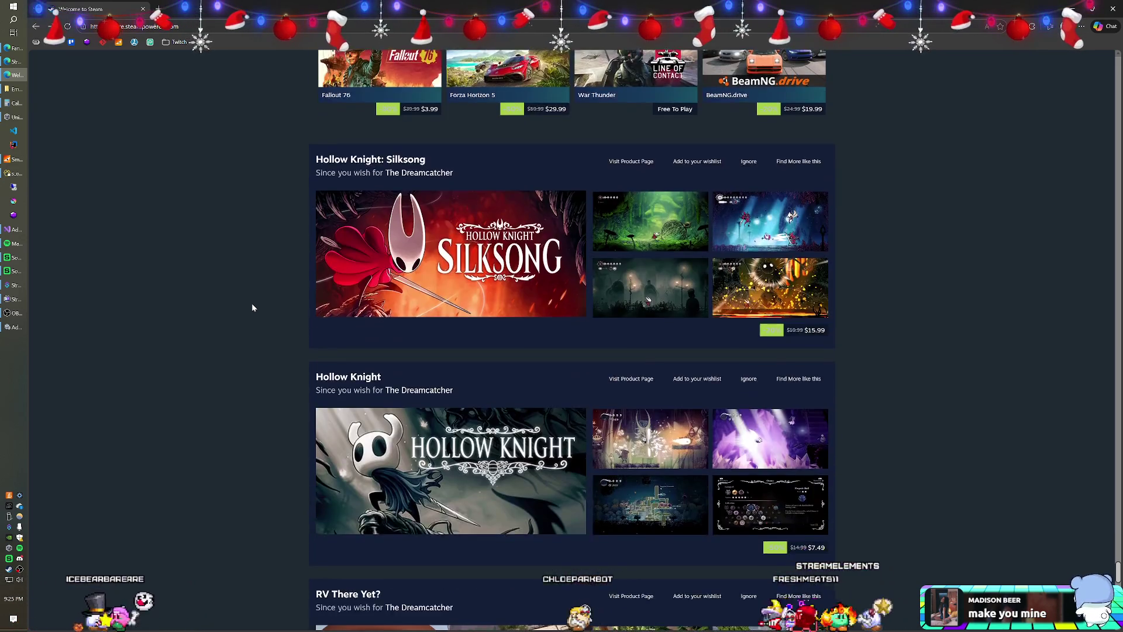
pyautogui.scroll(-7, 253, 307)
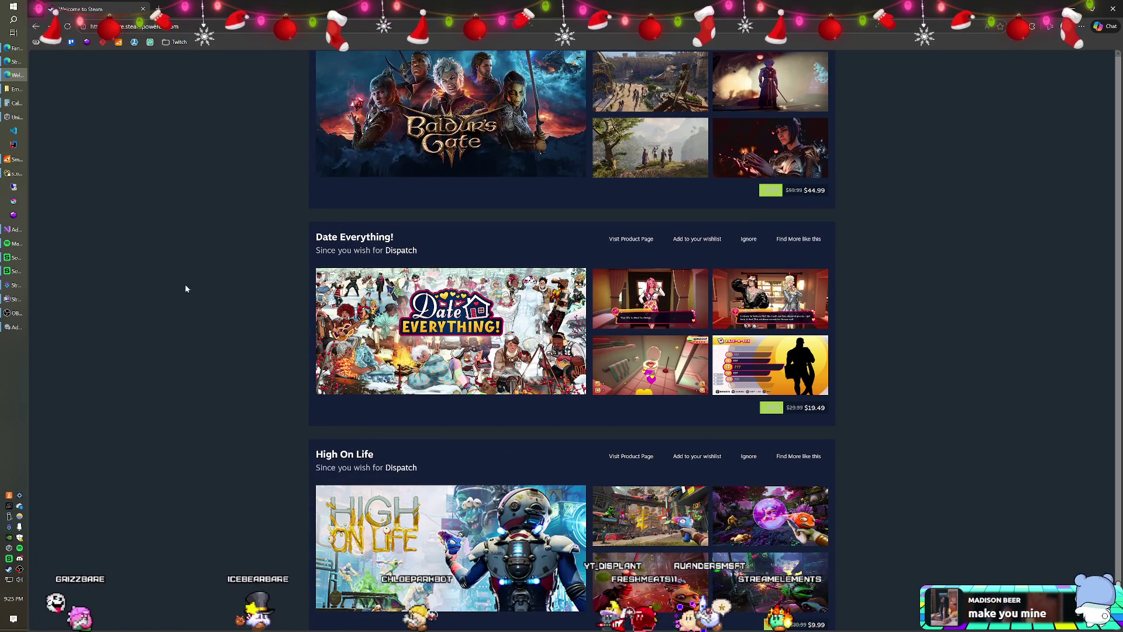
pyautogui.scroll(-8, 208, 283)
pyautogui.scroll(-8, 206, 284)
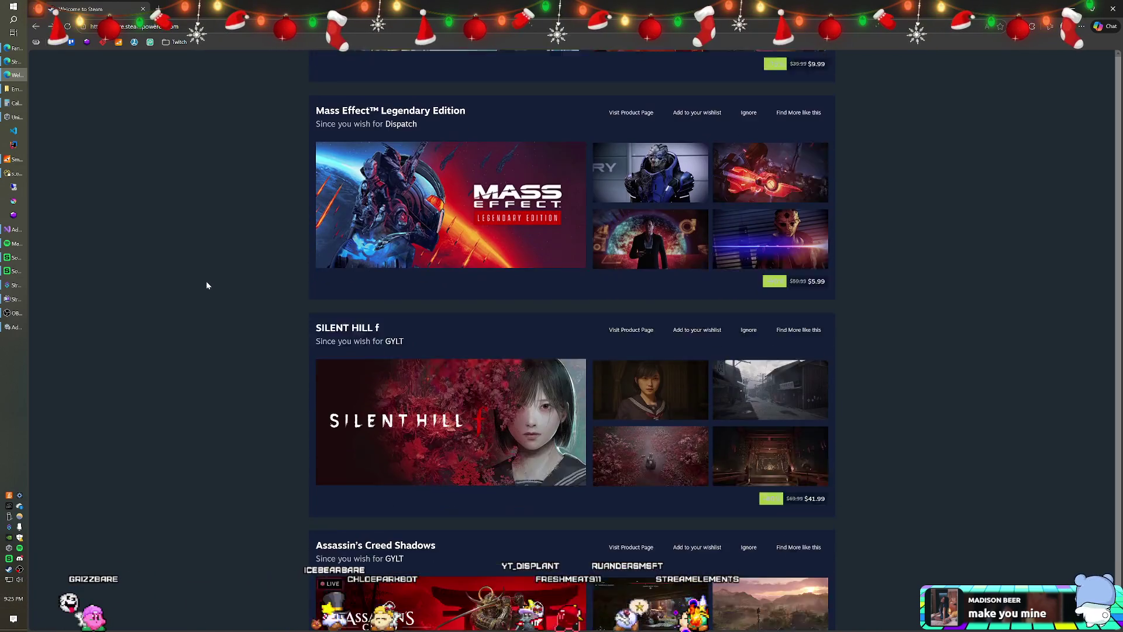
pyautogui.scroll(-5, 201, 280)
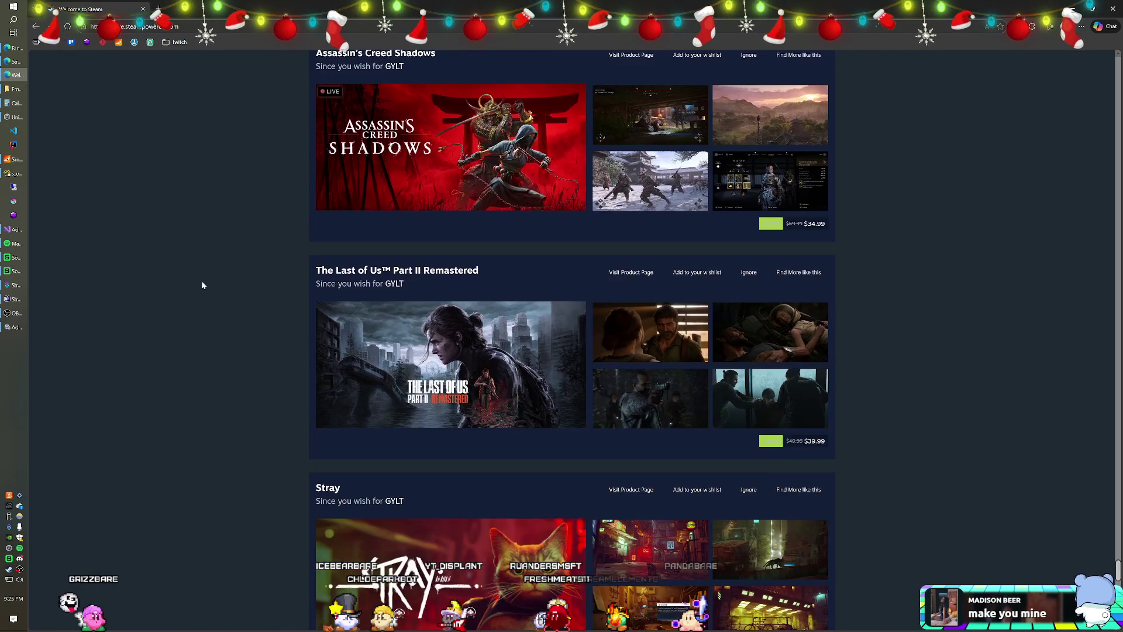
pyautogui.scroll(-3, 201, 280)
pyautogui.scroll(-3, 201, 280)
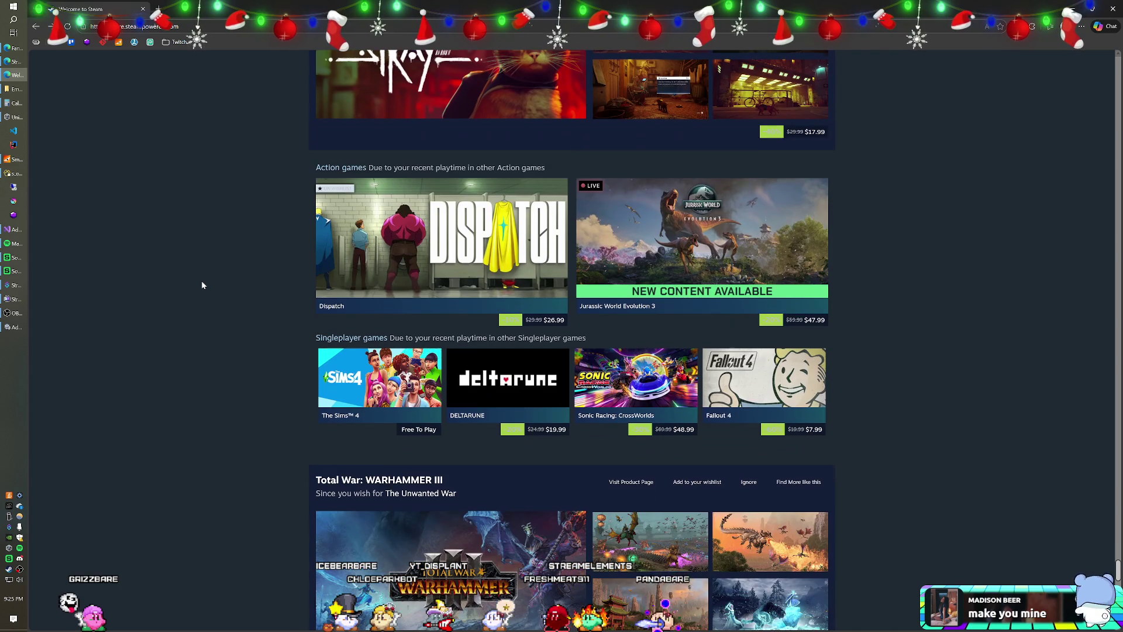
pyautogui.scroll(-2, 202, 279)
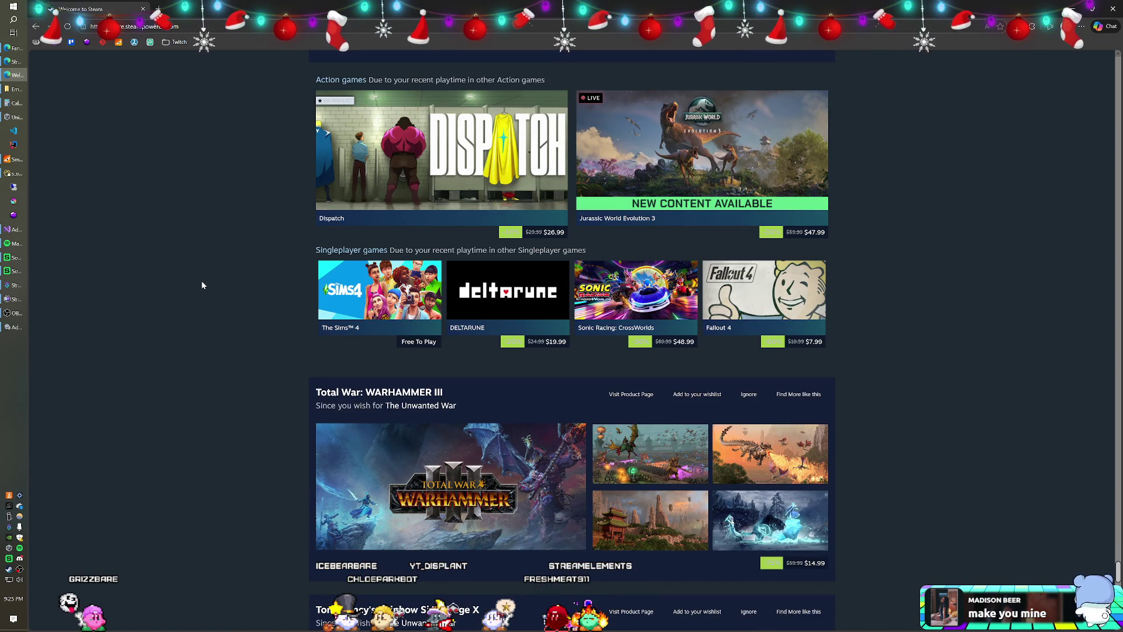
pyautogui.scroll(-8, 201, 279)
pyautogui.scroll(-11, 198, 289)
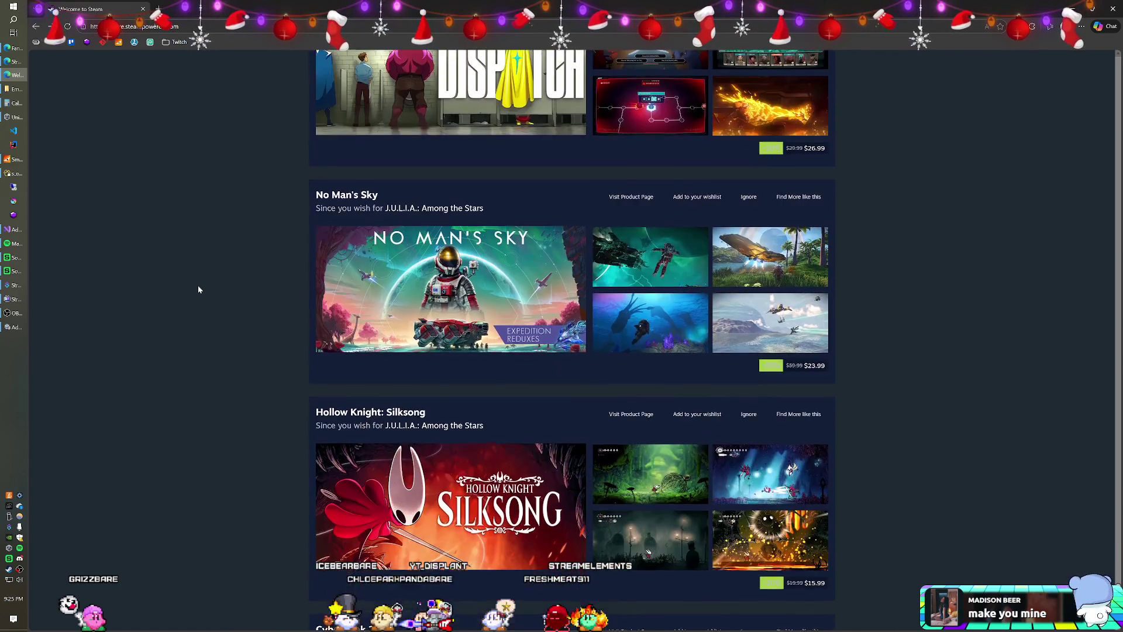
pyautogui.scroll(-9, 198, 289)
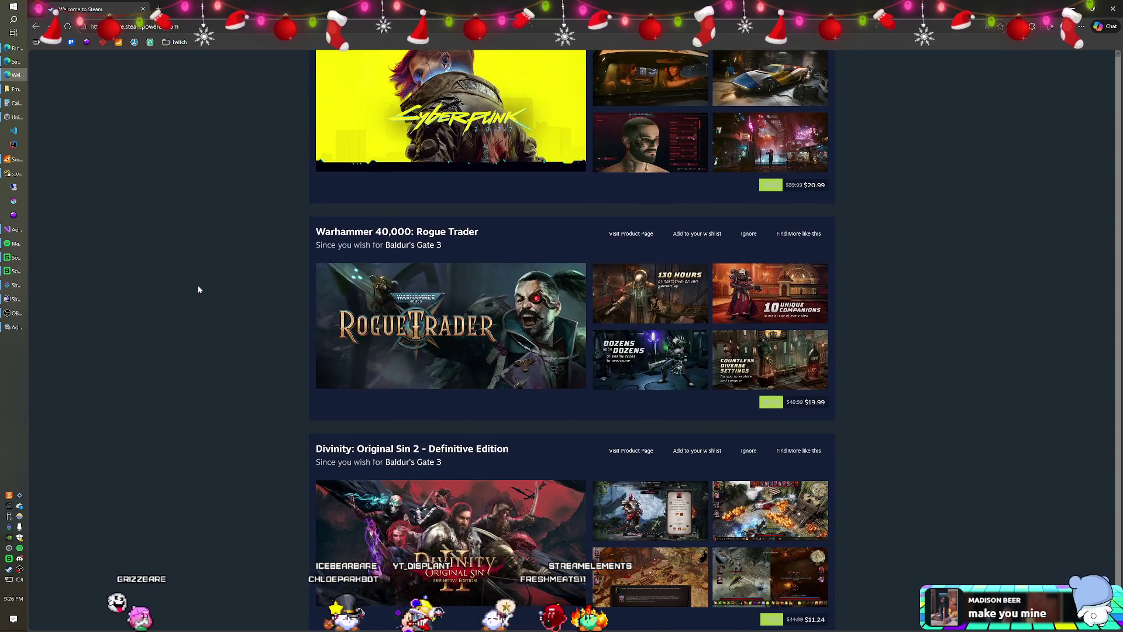
pyautogui.scroll(-6, 198, 289)
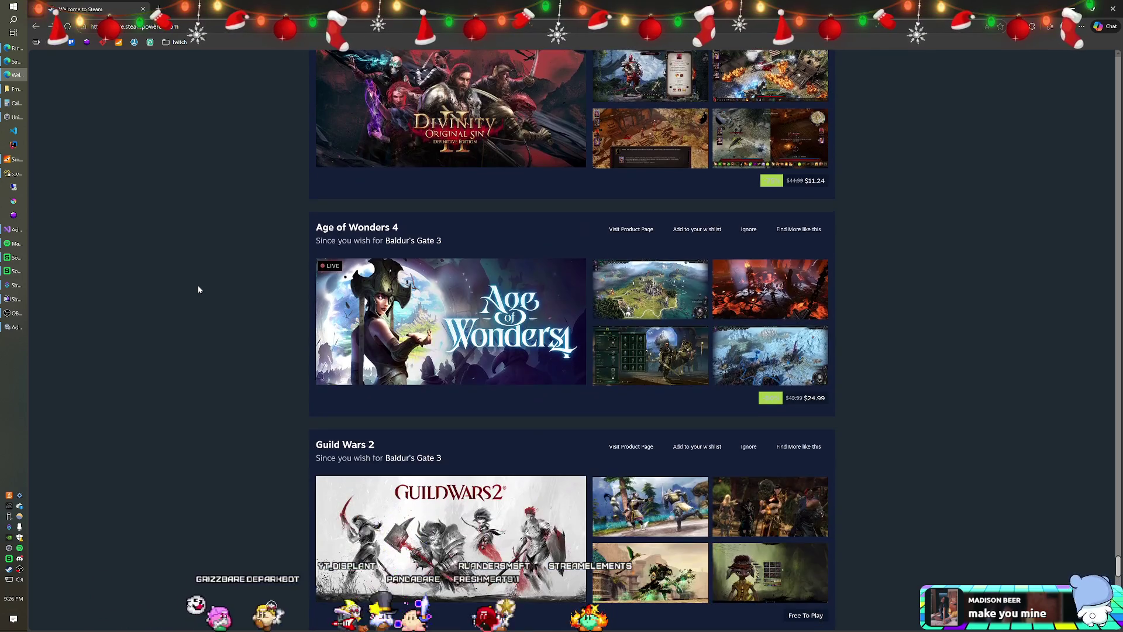
pyautogui.scroll(-3, 198, 289)
pyautogui.scroll(-3, 198, 289)
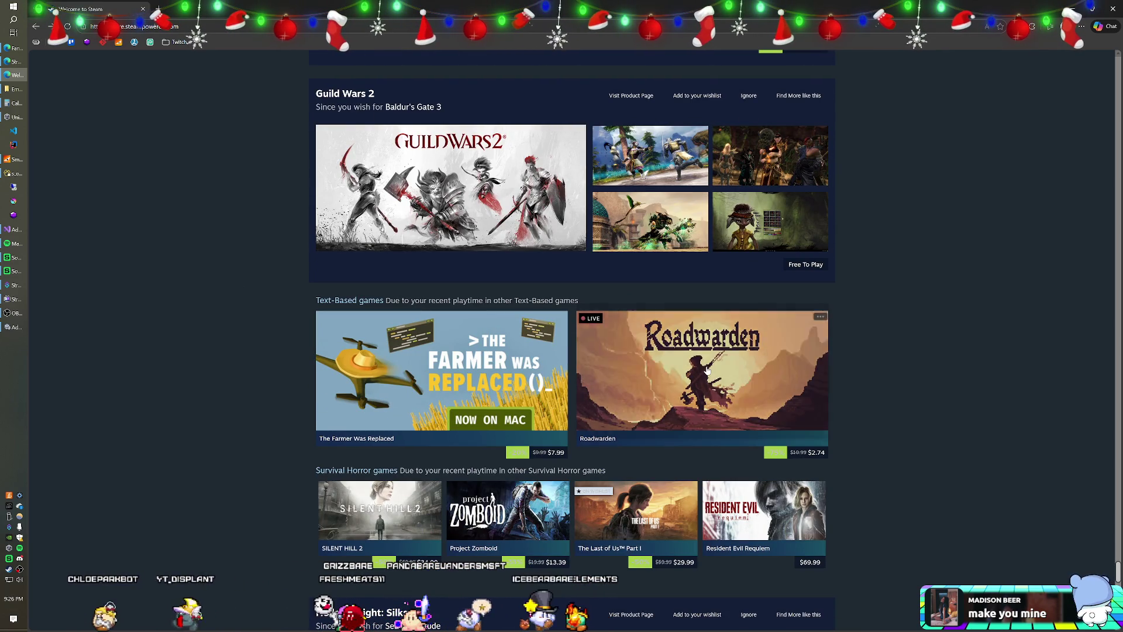
pyautogui.moveTo(706, 369)
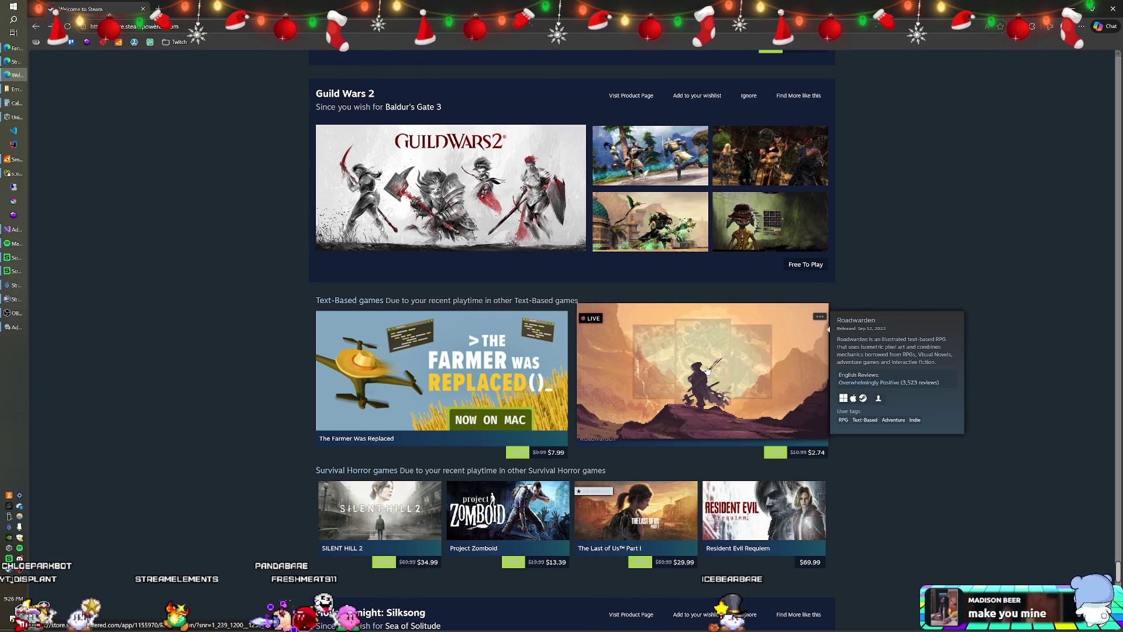
# Open Roadwarden's store page in a new tab and switch to it
pyautogui.rightClick(708, 369)
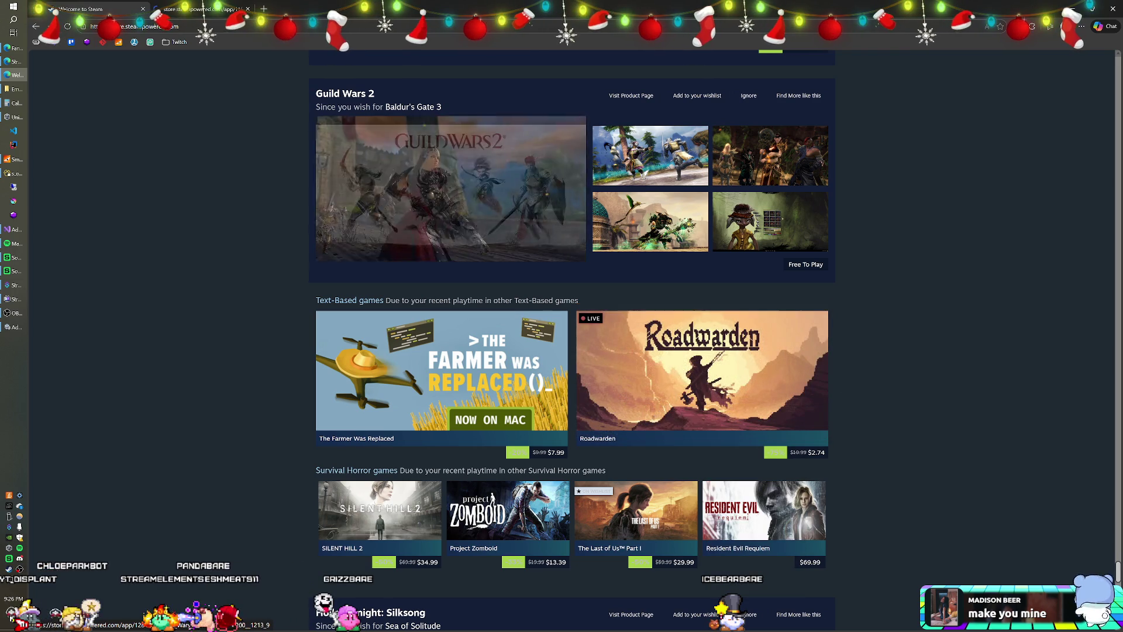
pyautogui.click(212, 11)
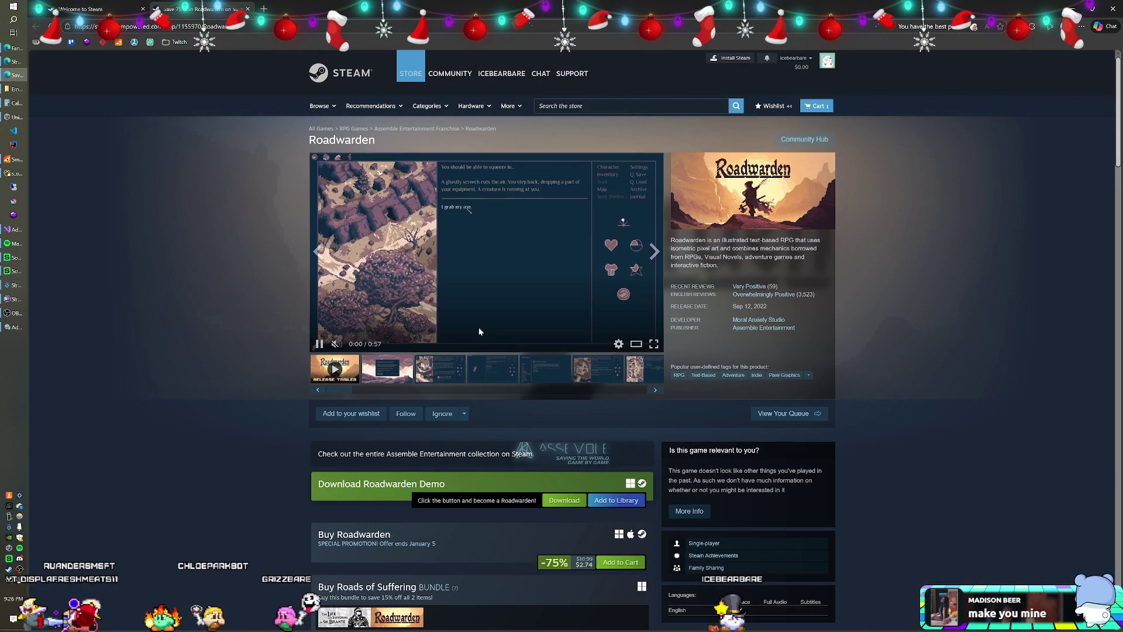
pyautogui.scroll(-2, 465, 447)
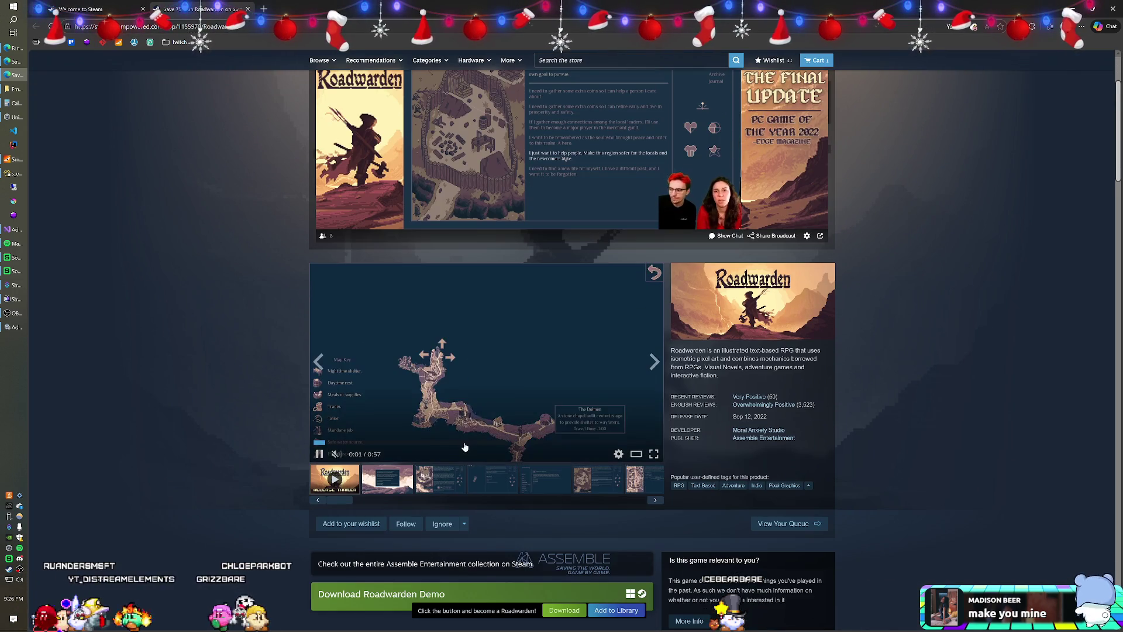
# View Roadwarden's screenshots through to the village map, then close its page
pyautogui.click(447, 479)
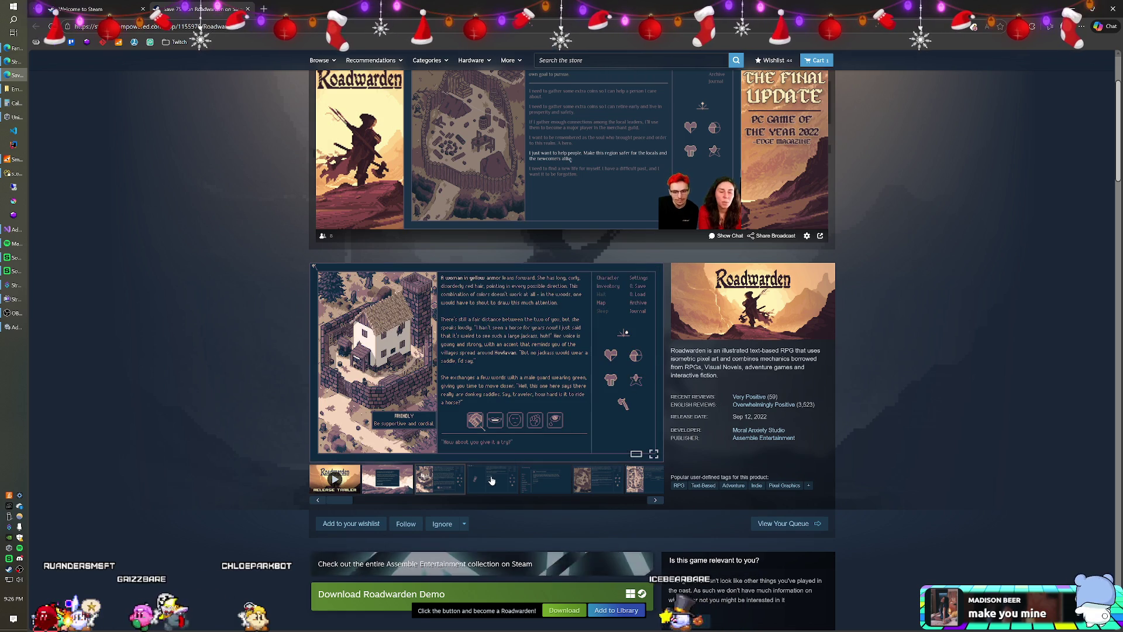
pyautogui.click(506, 477)
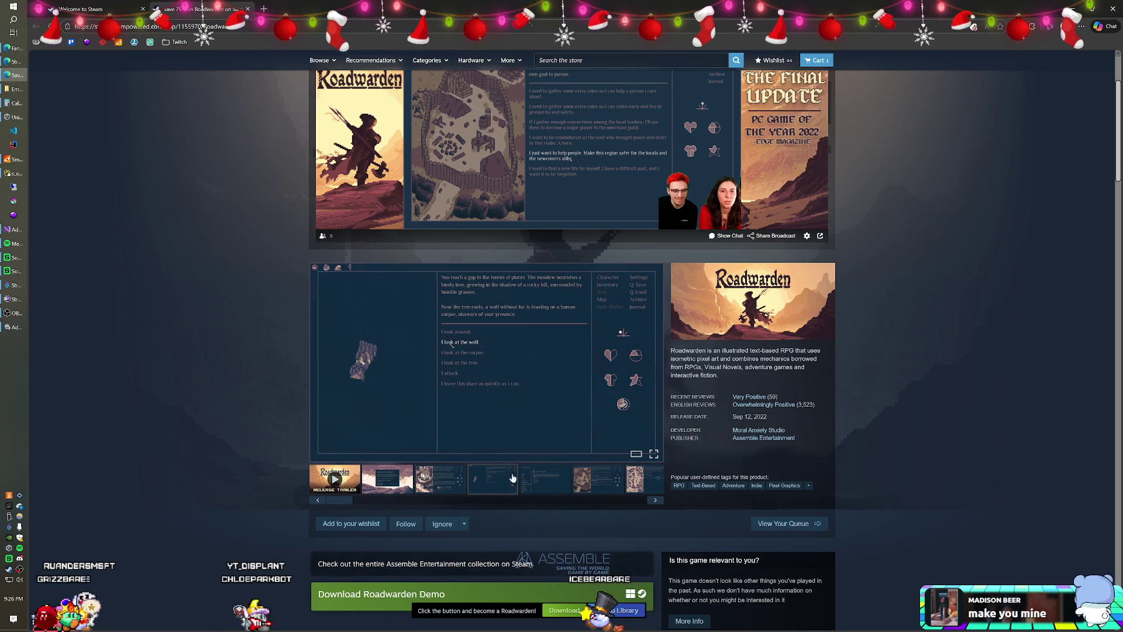
pyautogui.click(545, 478)
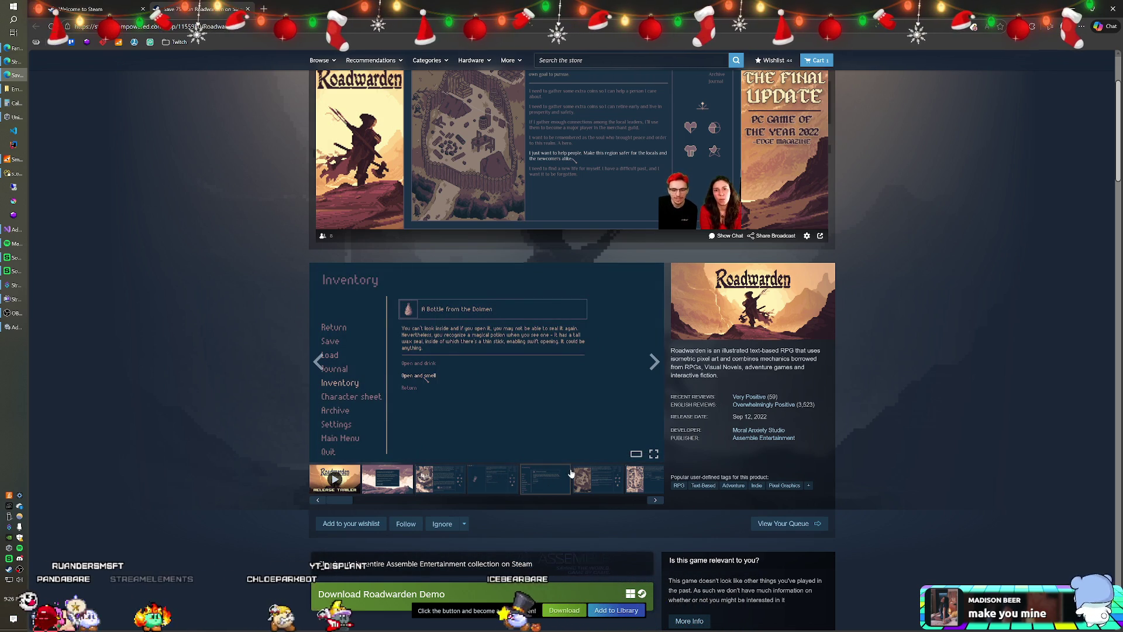
pyautogui.click(600, 483)
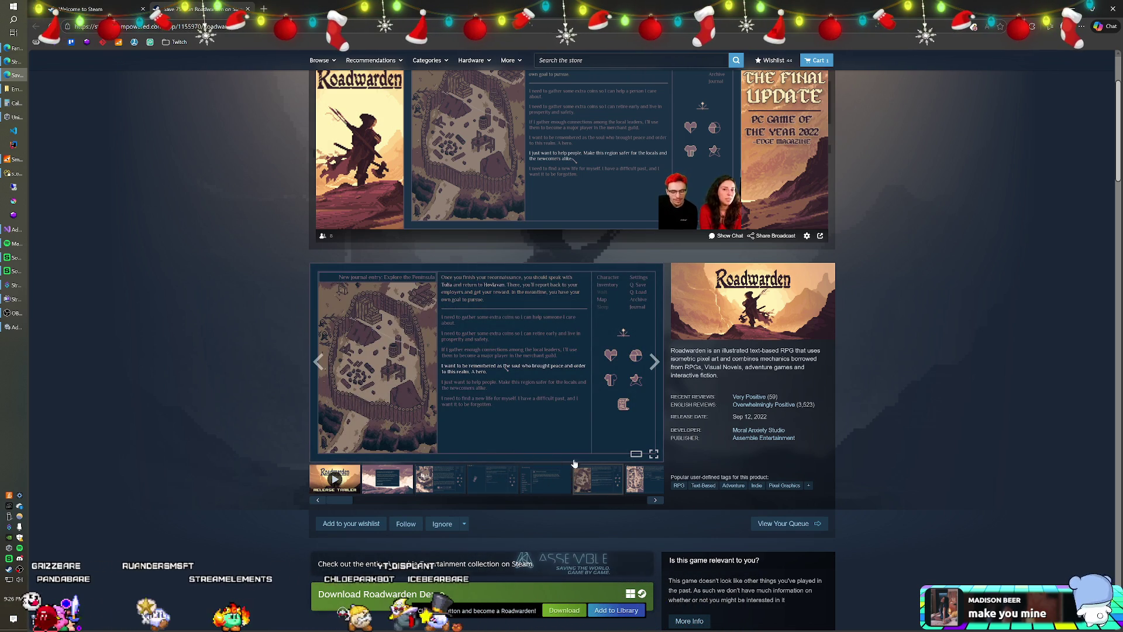
pyautogui.click(635, 488)
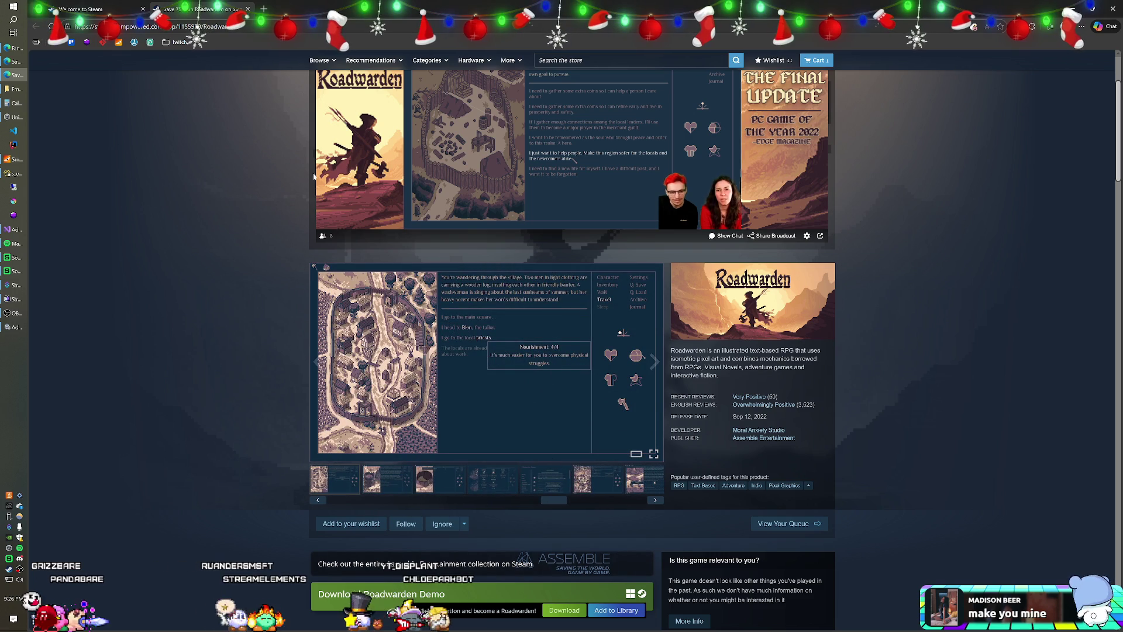
pyautogui.click(248, 8)
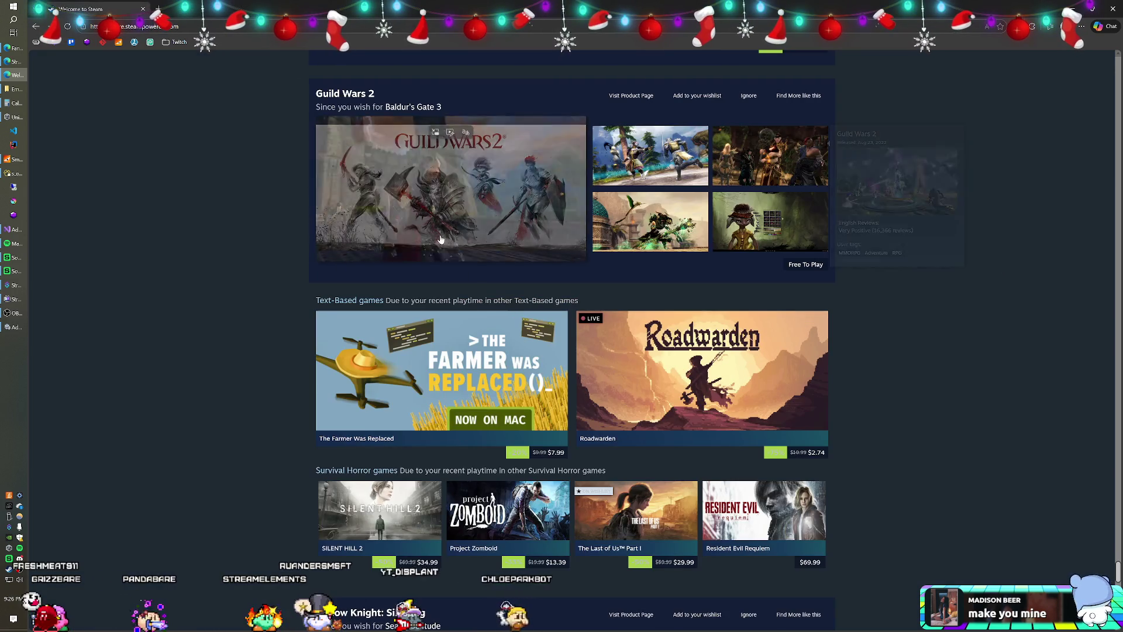
# Scroll the front-page recommendations past Silksong, War Thunder and Cyberpunk to Risk of Rain 2 and Elden Ring Nightreign
pyautogui.scroll(-4, 438, 248)
pyautogui.scroll(-6, 437, 248)
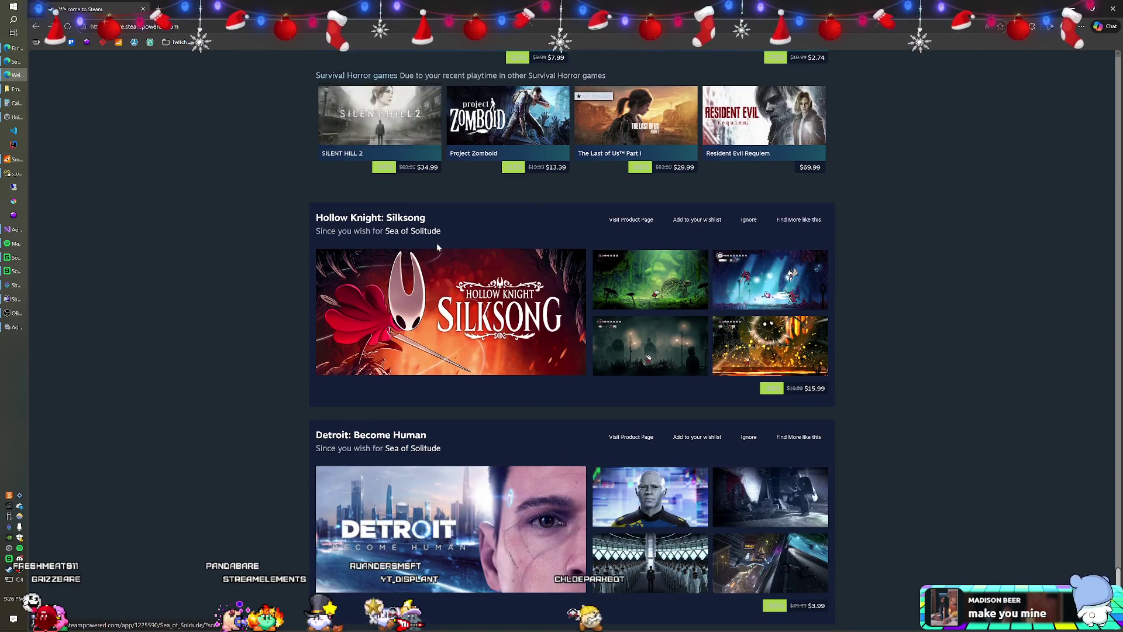
pyautogui.scroll(-10, 437, 248)
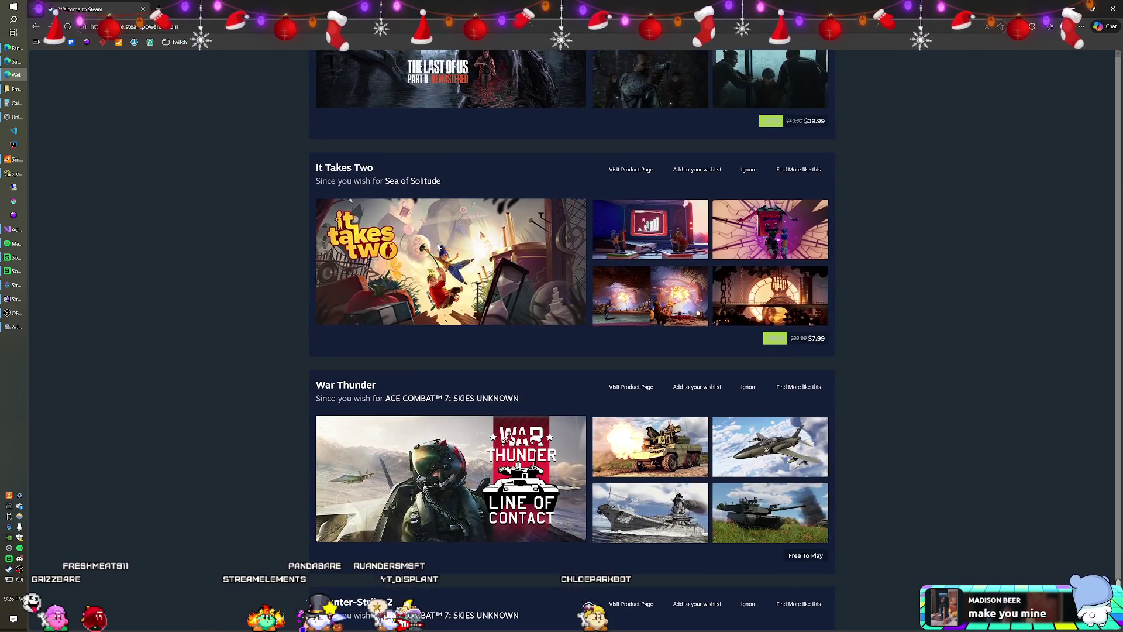
pyautogui.scroll(-3, 438, 248)
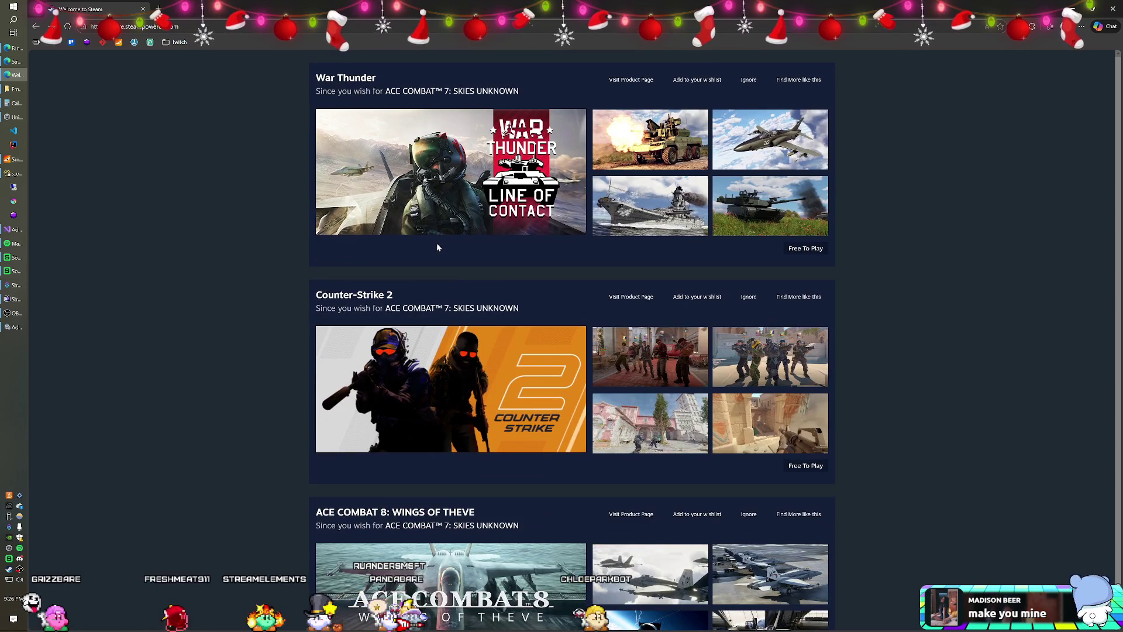
pyautogui.scroll(-6, 438, 247)
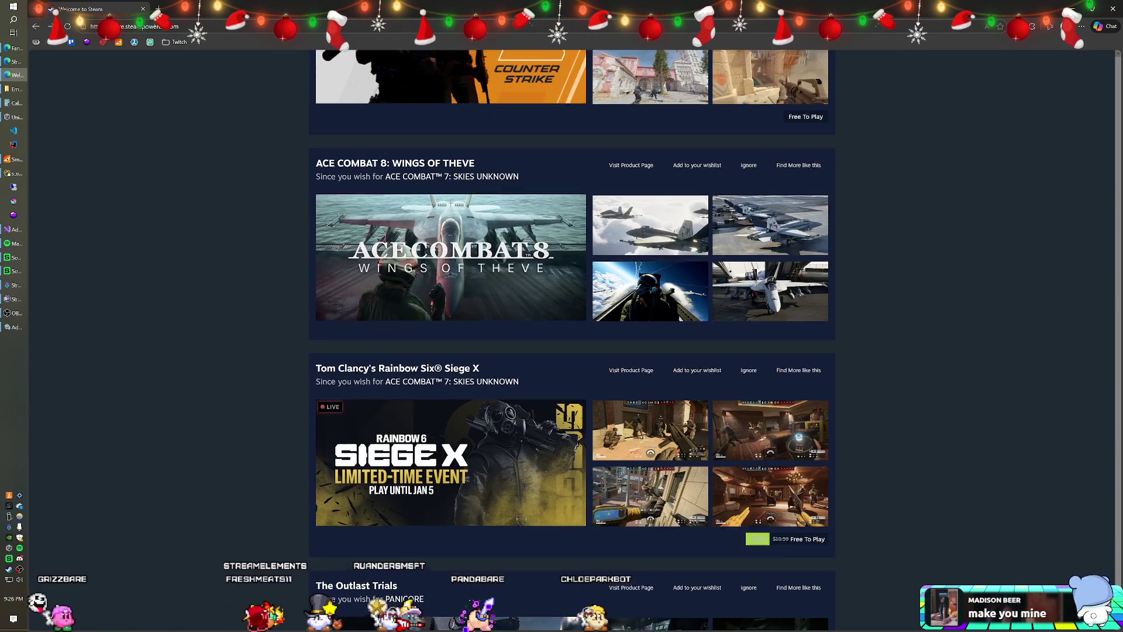
pyautogui.scroll(-8, 438, 248)
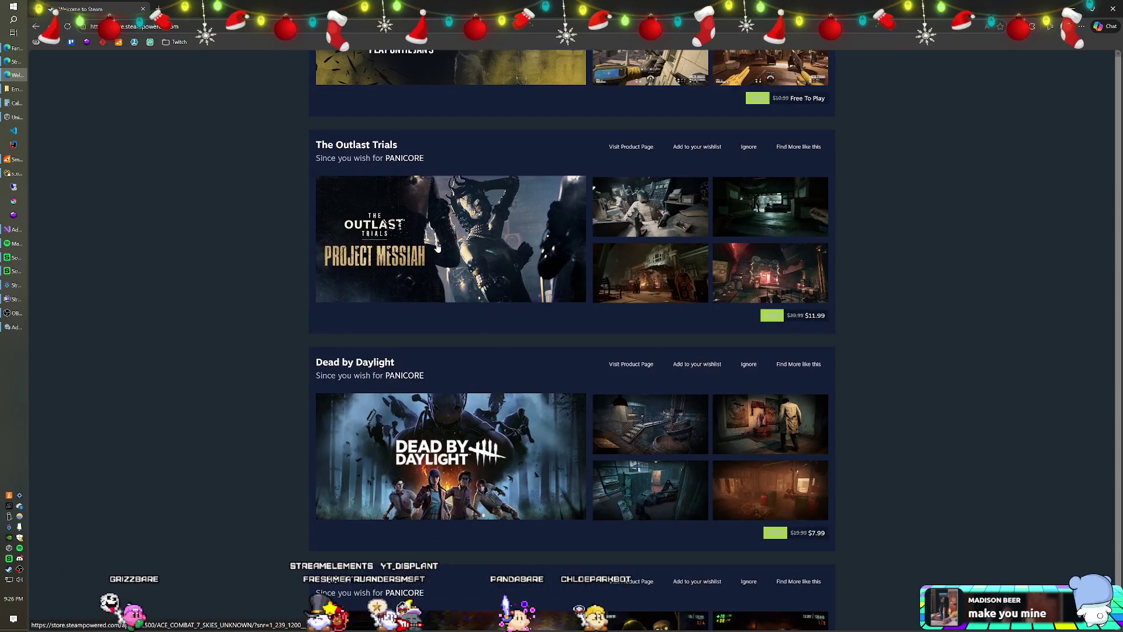
pyautogui.scroll(-11, 437, 247)
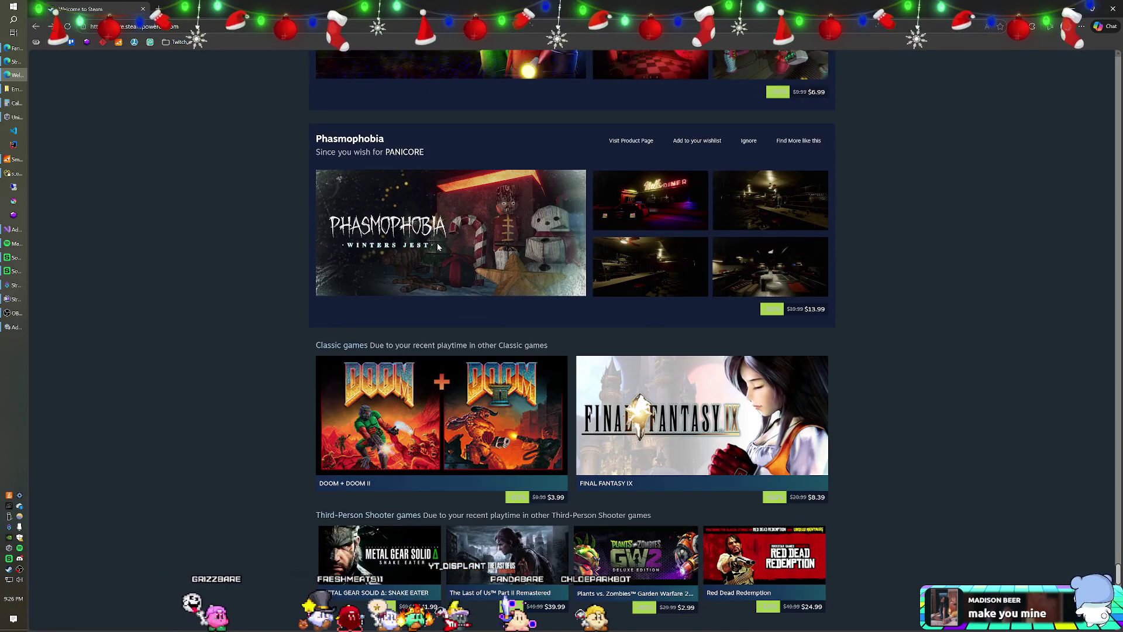
pyautogui.scroll(-4, 437, 246)
pyautogui.scroll(-7, 438, 248)
pyautogui.scroll(-9, 438, 248)
pyautogui.scroll(-12, 438, 247)
pyautogui.scroll(-10, 437, 247)
pyautogui.scroll(-8, 437, 243)
pyautogui.scroll(-6, 438, 247)
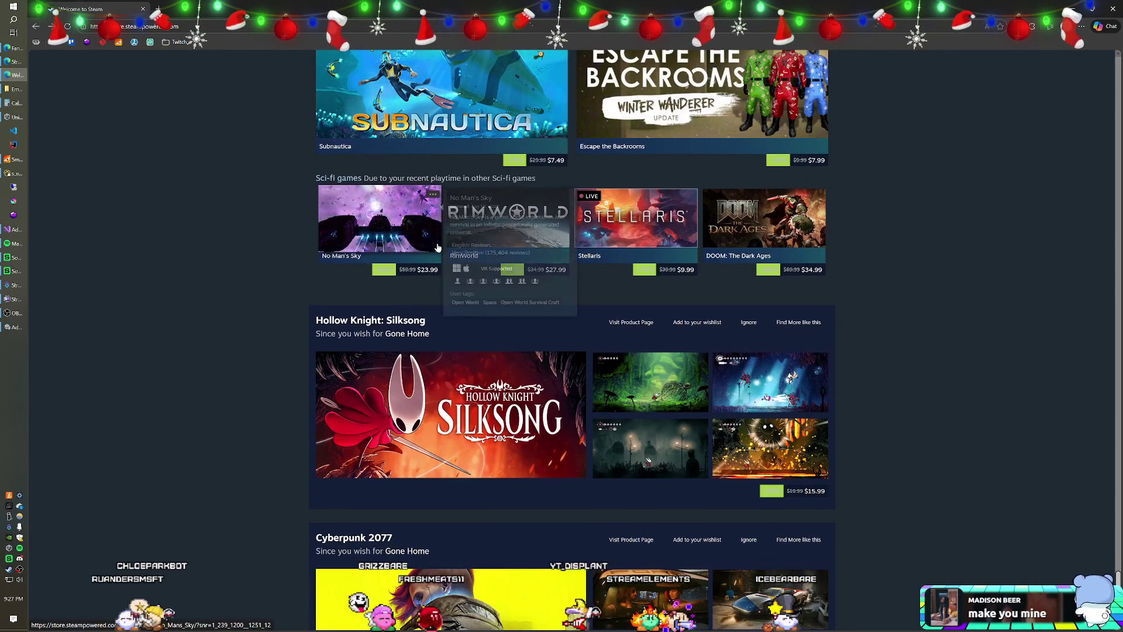
pyautogui.scroll(-2, 437, 247)
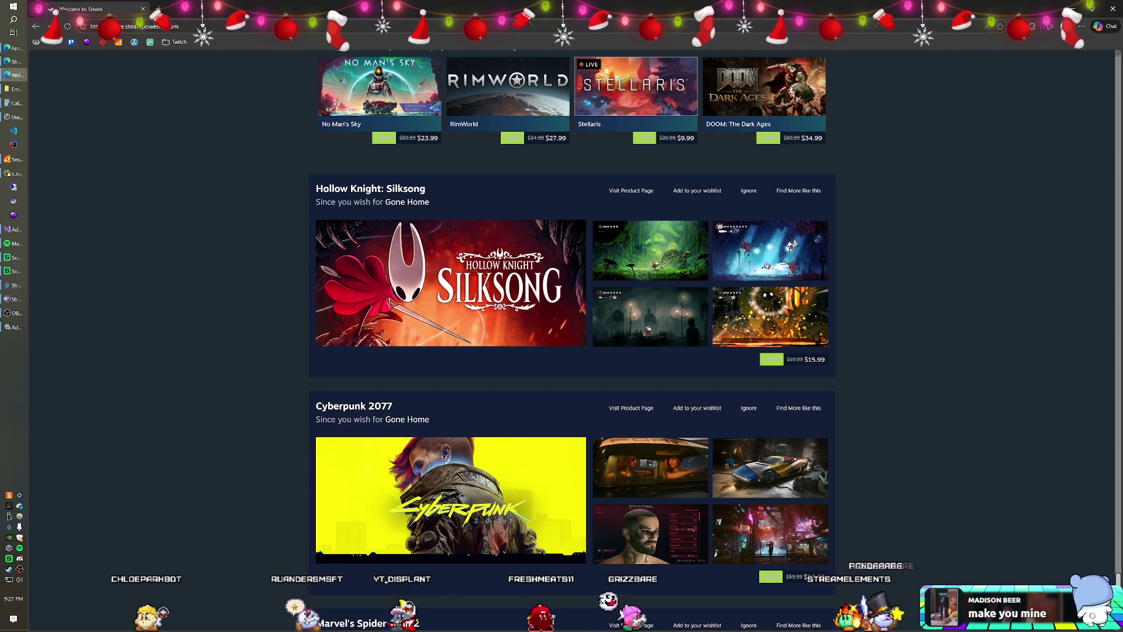
pyautogui.scroll(-9, 233, 158)
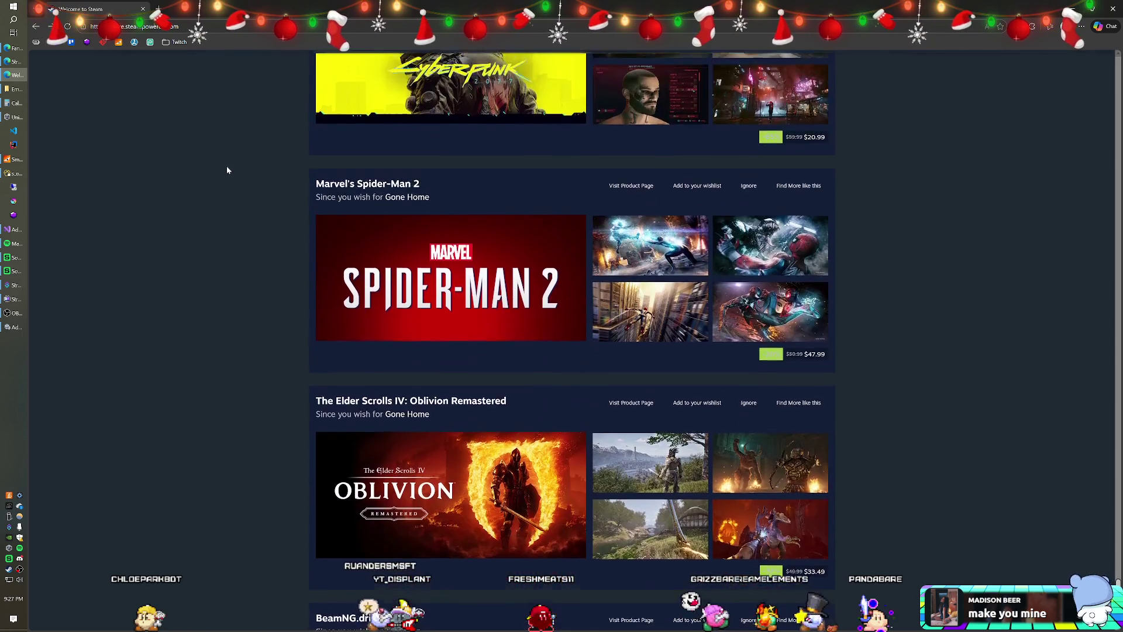
pyautogui.scroll(-12, 228, 170)
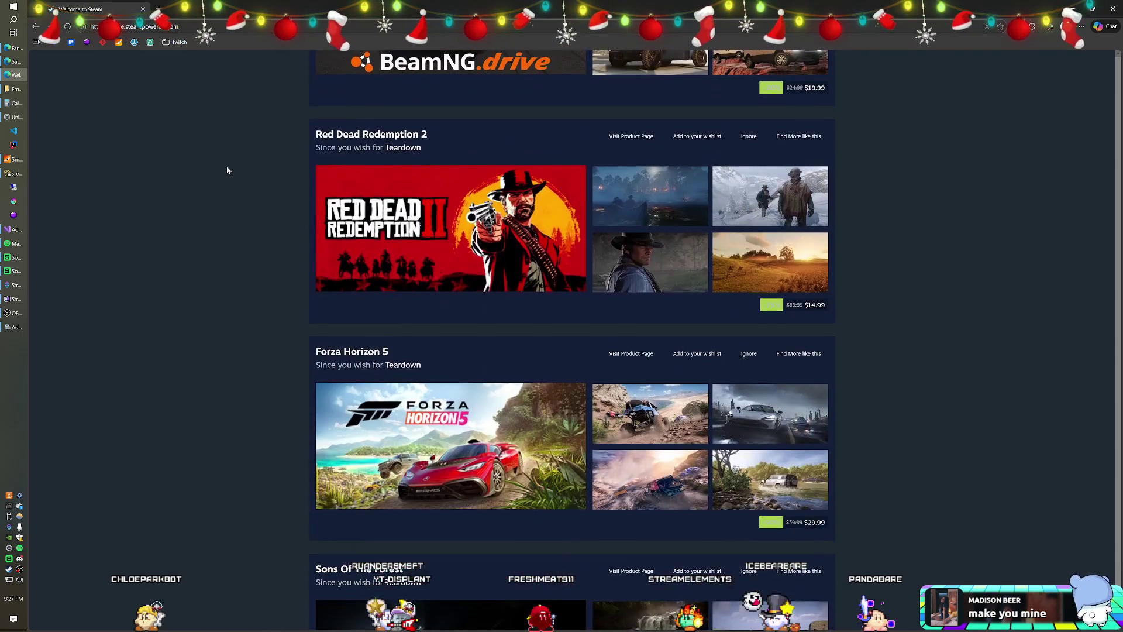
pyautogui.scroll(-9, 228, 169)
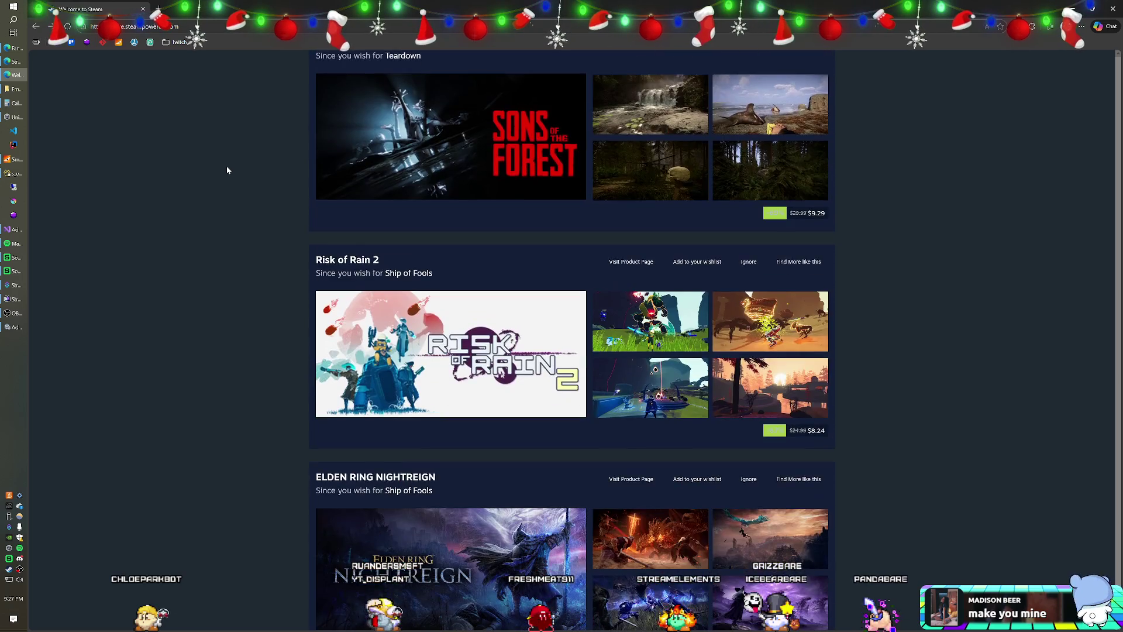
pyautogui.scroll(-4, 228, 170)
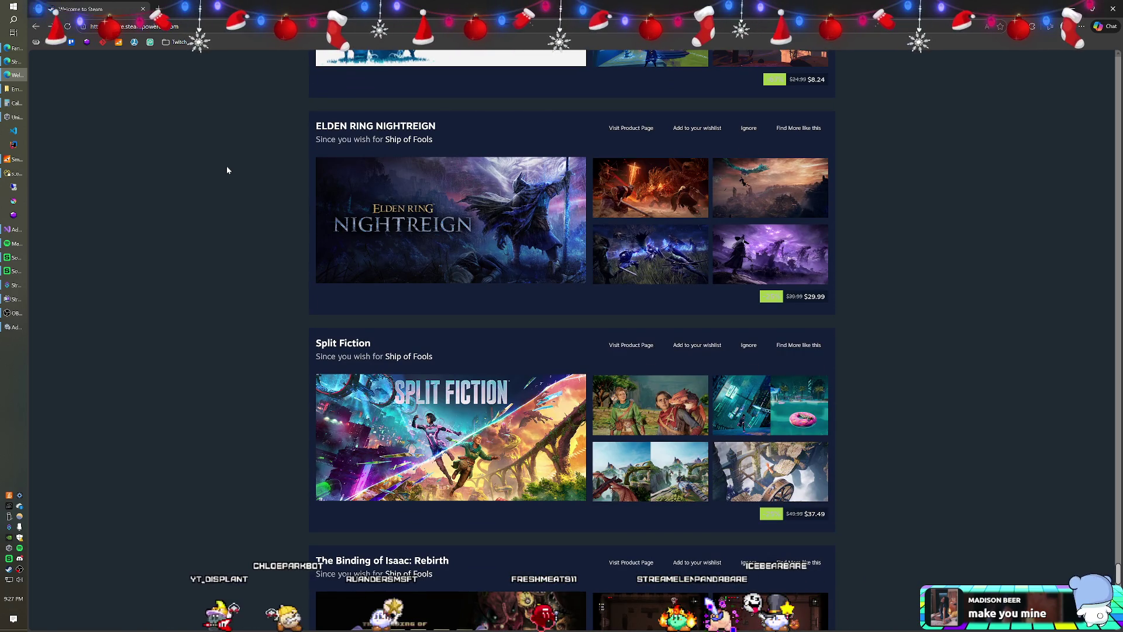
# Scroll further to the Orbs Orbs Orbs picks: Coven of the Chicken Foot and Is This Seat Taken?
pyautogui.scroll(-8, 227, 169)
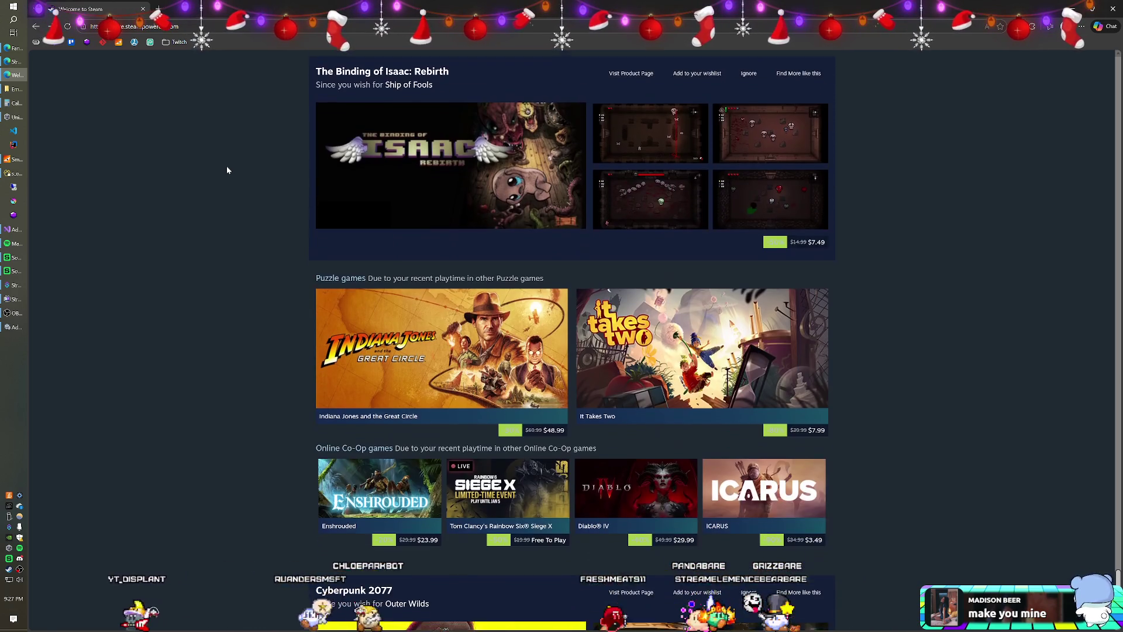
pyautogui.scroll(-4, 227, 170)
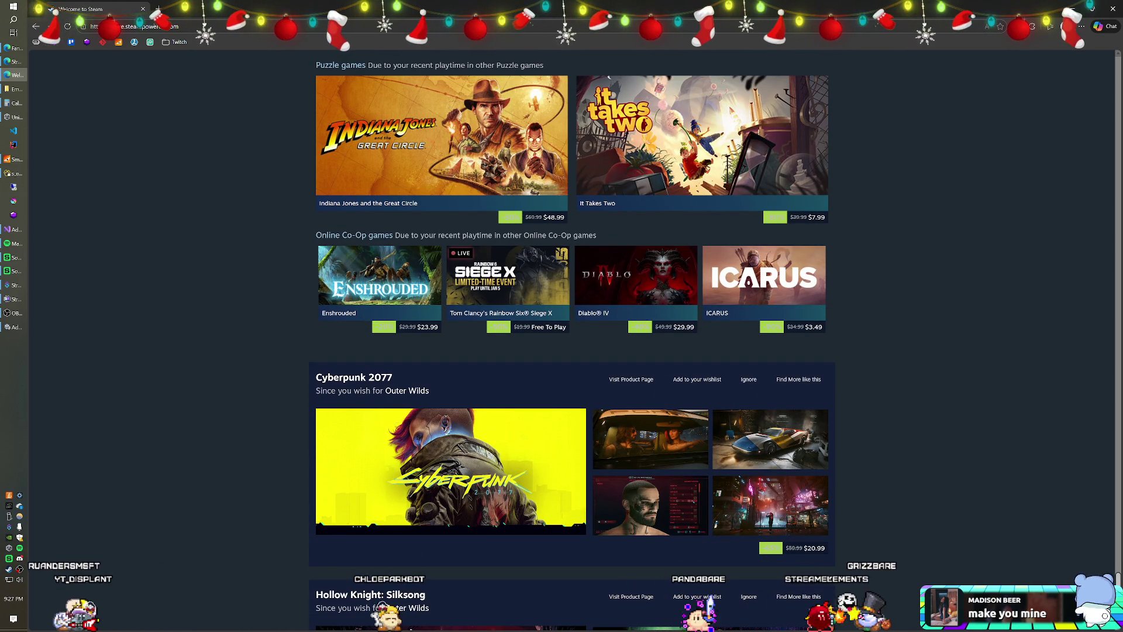
pyautogui.scroll(-13, 264, 218)
pyautogui.scroll(-10, 263, 220)
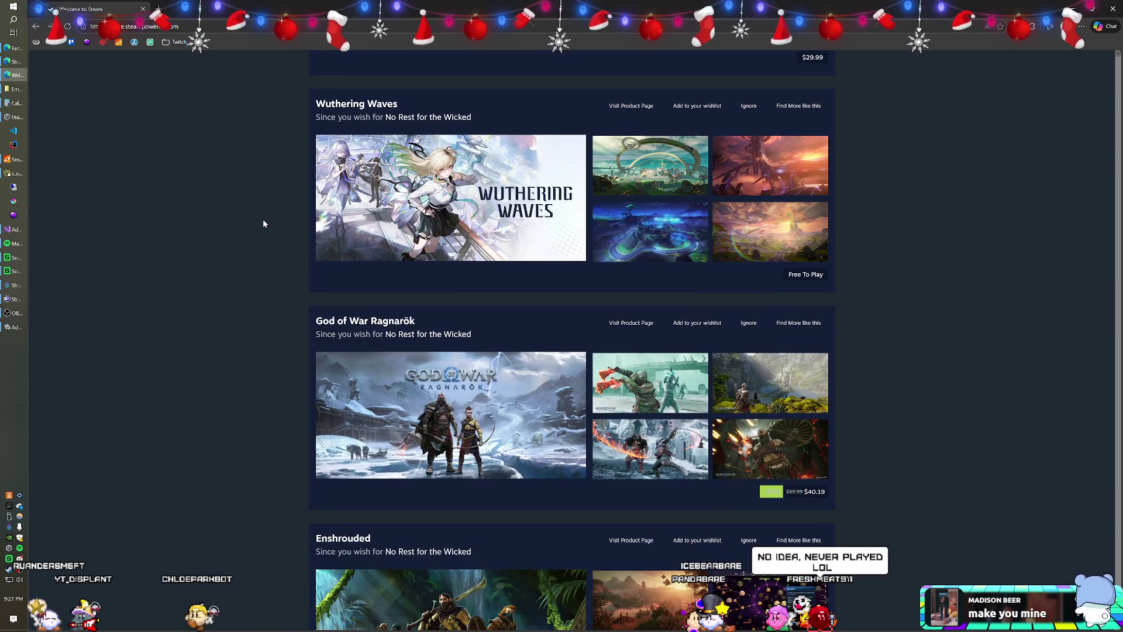
pyautogui.scroll(-4, 263, 223)
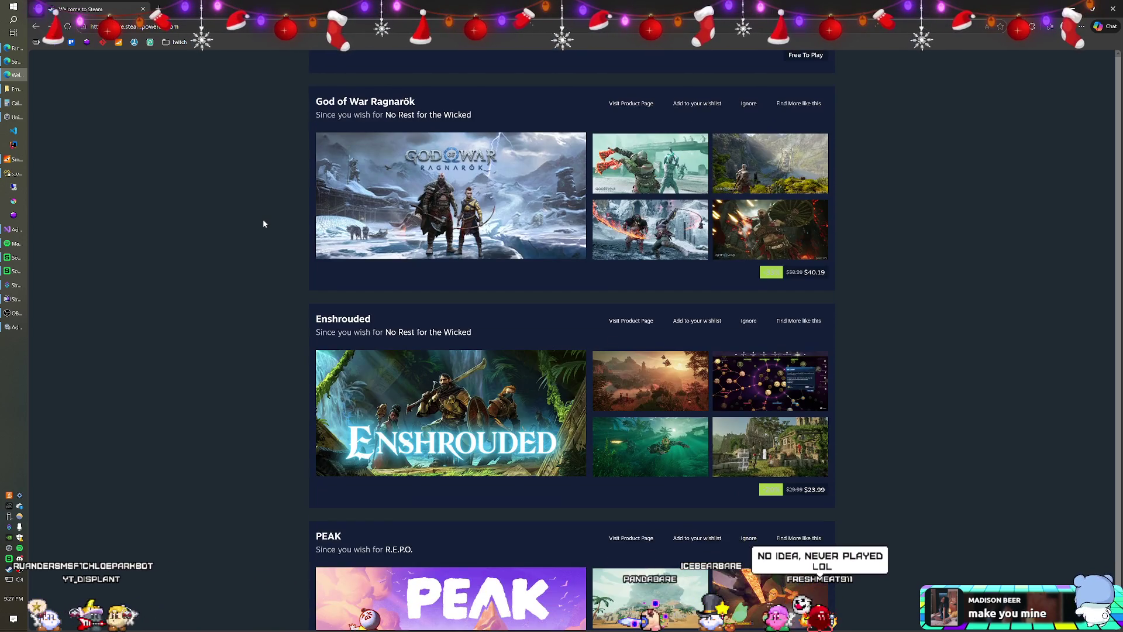
pyautogui.scroll(-15, 264, 224)
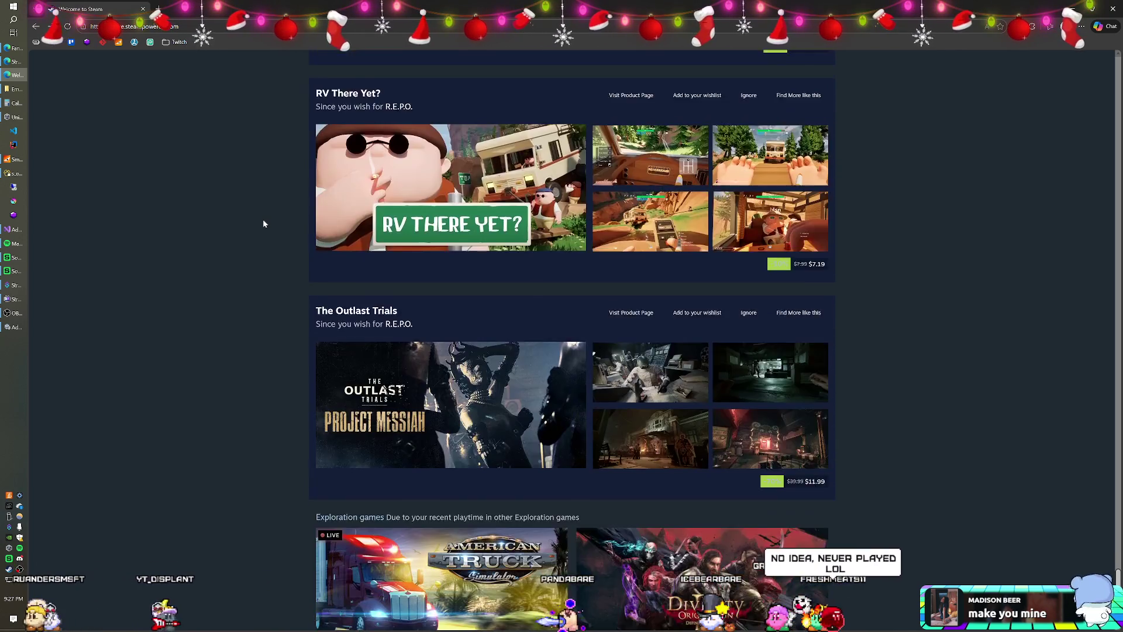
pyautogui.scroll(-8, 263, 223)
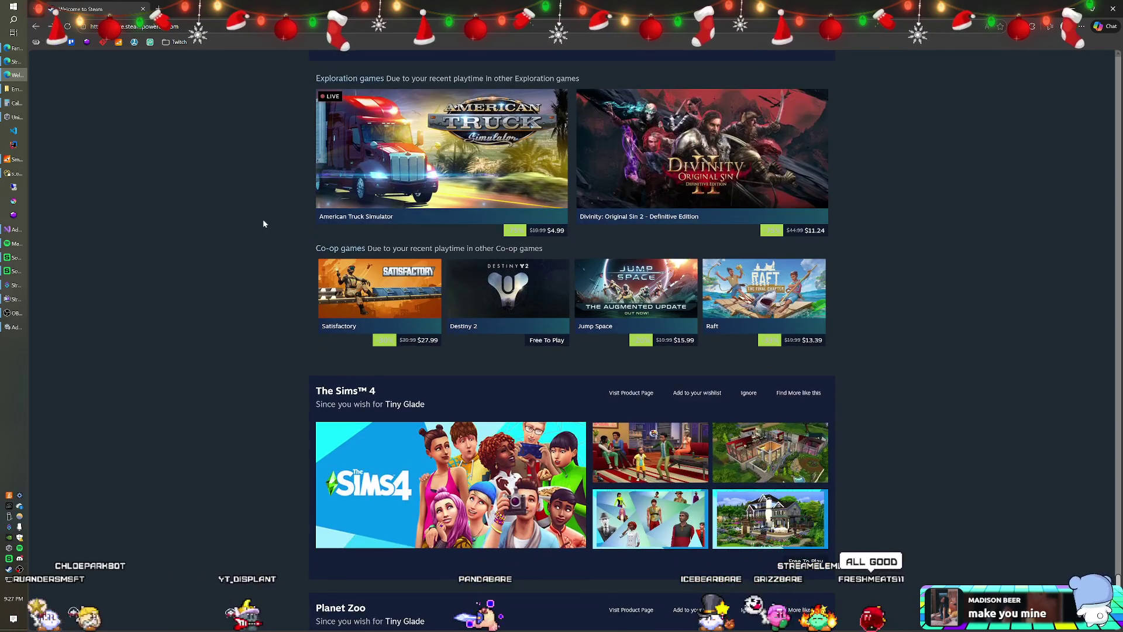
pyautogui.scroll(-7, 263, 223)
pyautogui.scroll(-5, 263, 223)
pyautogui.scroll(-2, 263, 224)
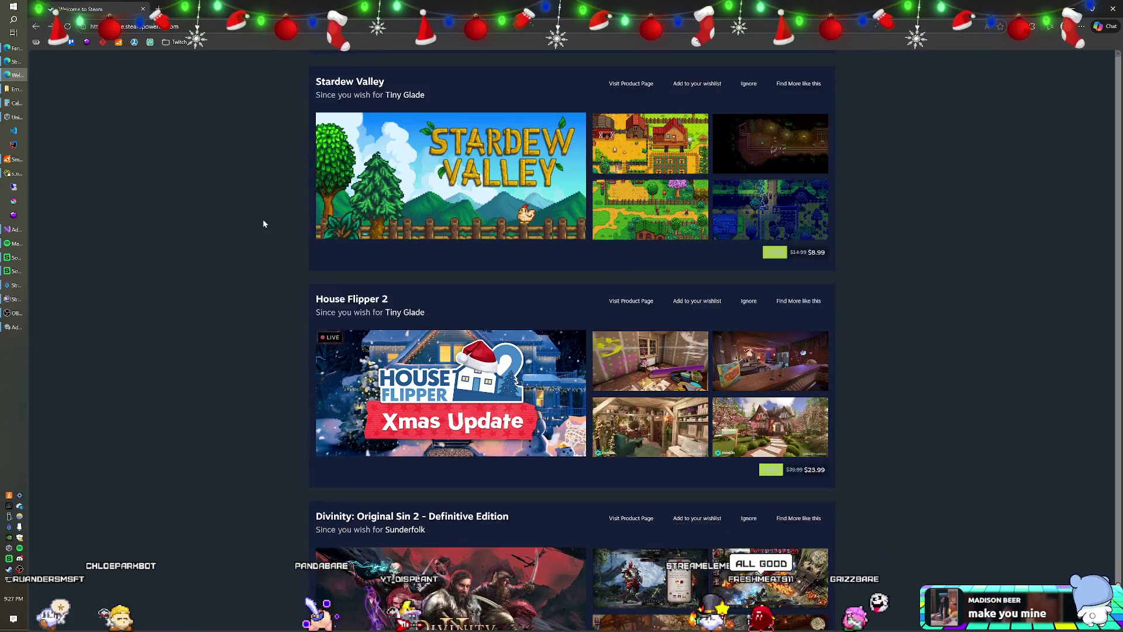
pyautogui.scroll(3, 461, 203)
pyautogui.moveTo(486, 238)
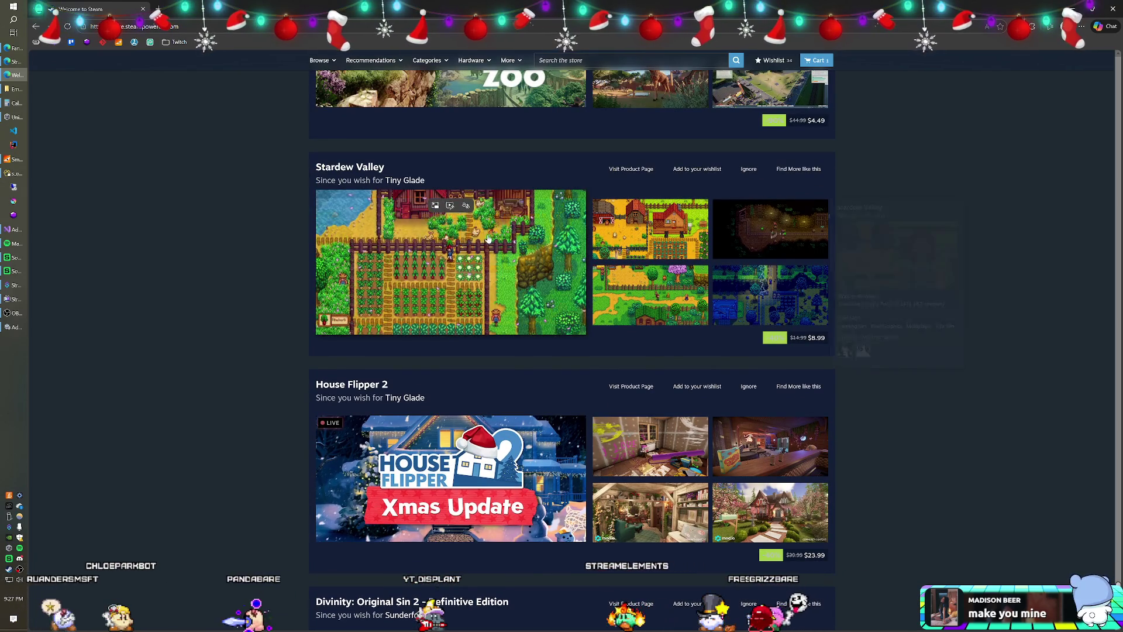
pyautogui.scroll(-10, 211, 241)
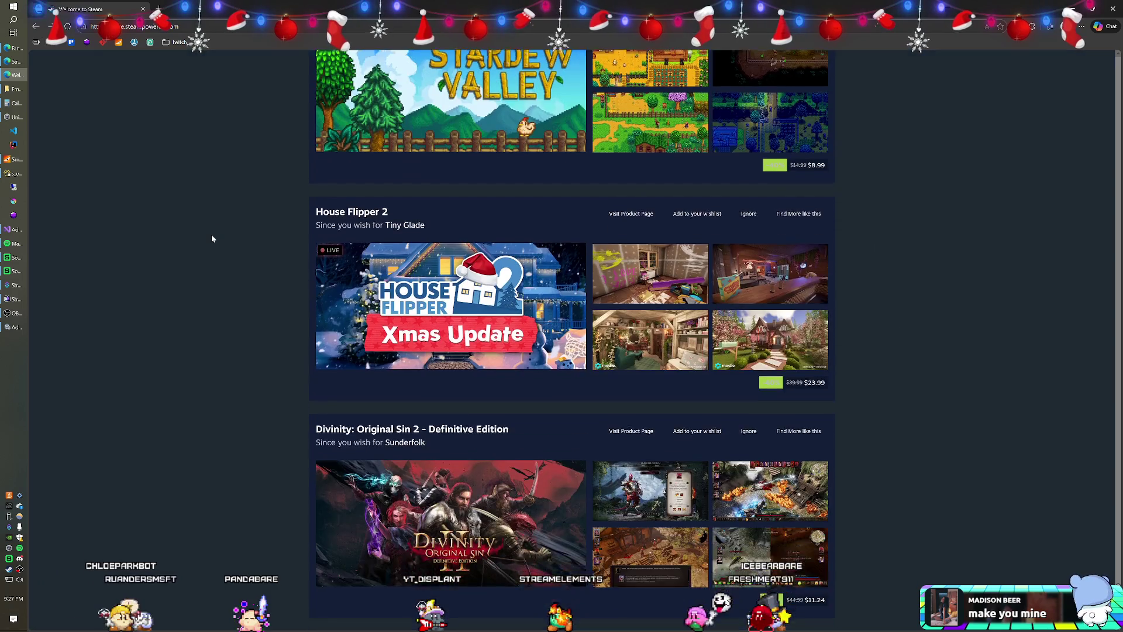
pyautogui.scroll(-12, 212, 236)
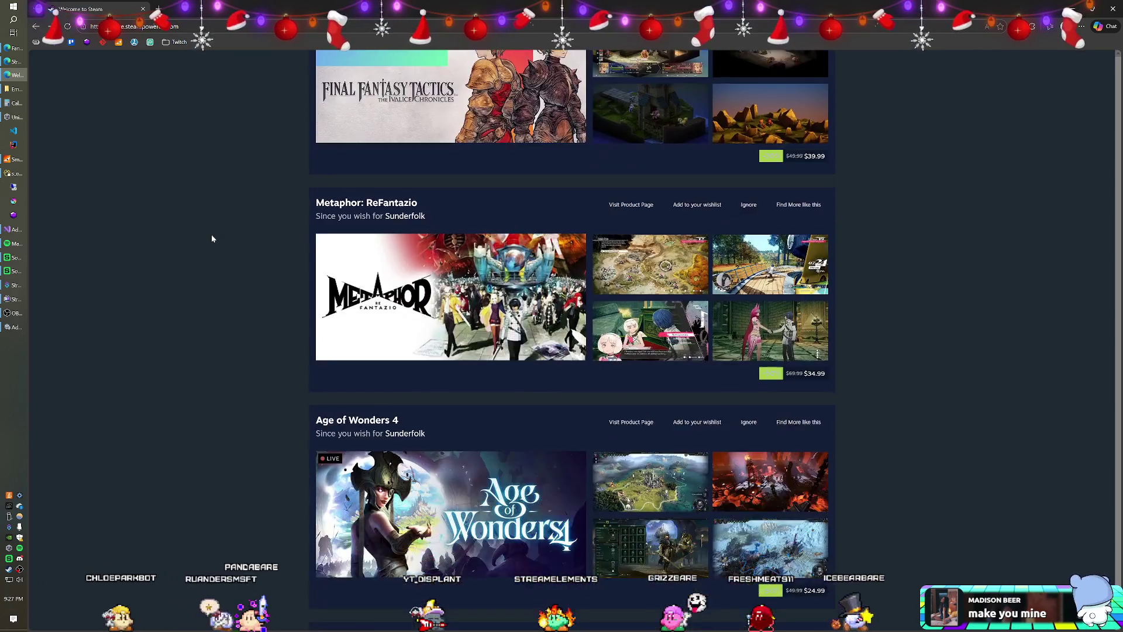
pyautogui.scroll(-14, 211, 238)
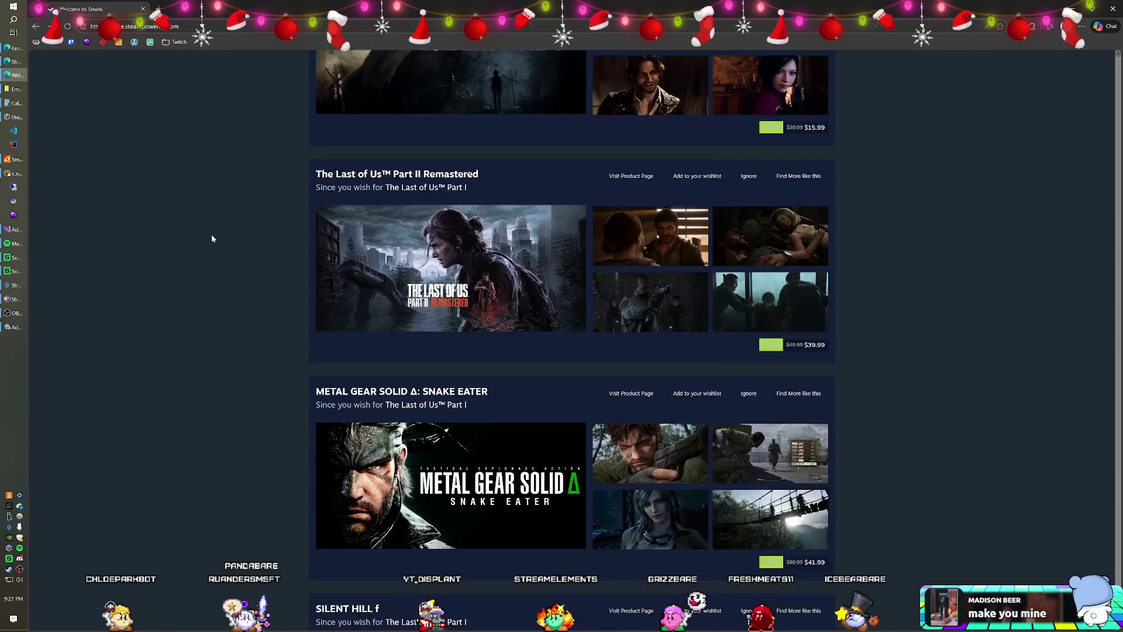
pyautogui.scroll(-7, 212, 238)
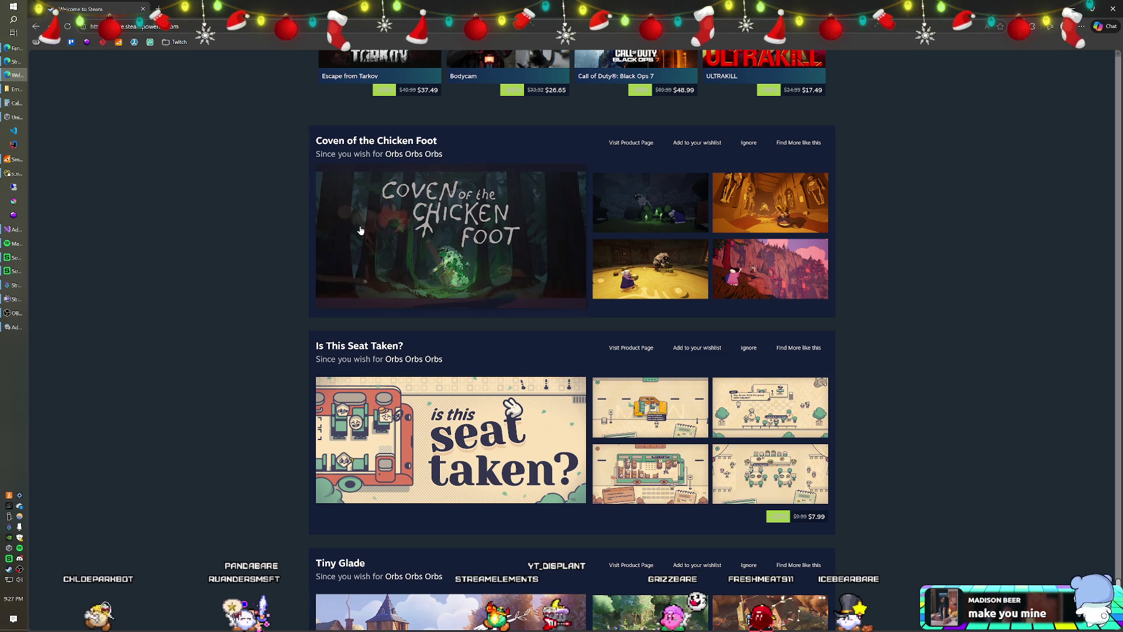
# Open the Coven of the Chicken Foot store page in a new tab and switch to it
pyautogui.moveTo(359, 230)
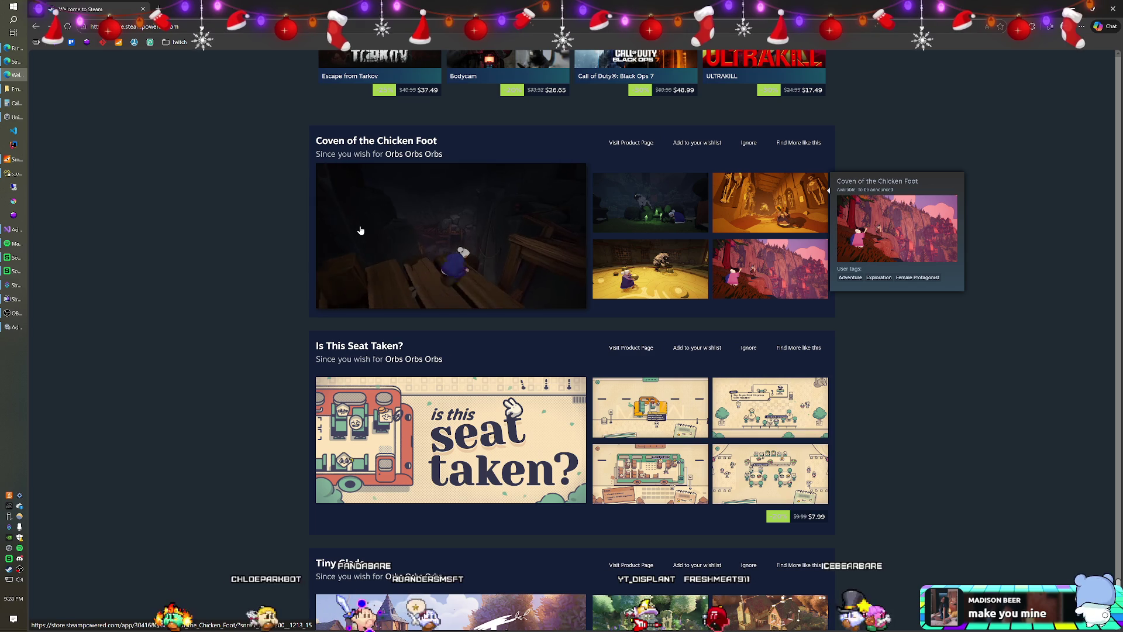
pyautogui.rightClick(380, 211)
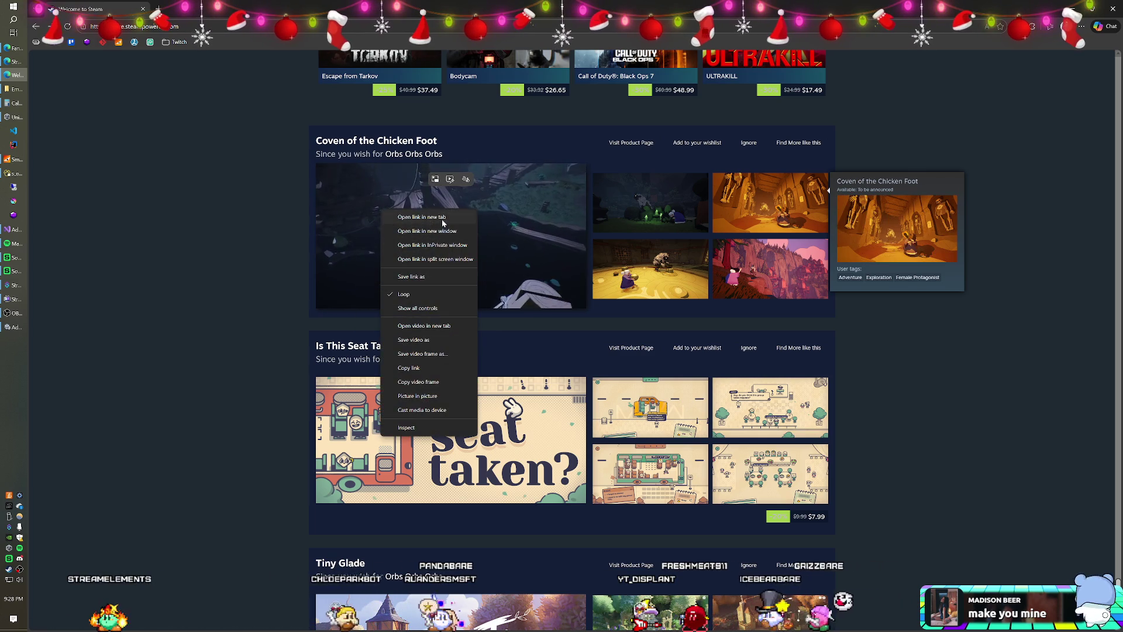
pyautogui.click(409, 218)
pyautogui.click(195, 11)
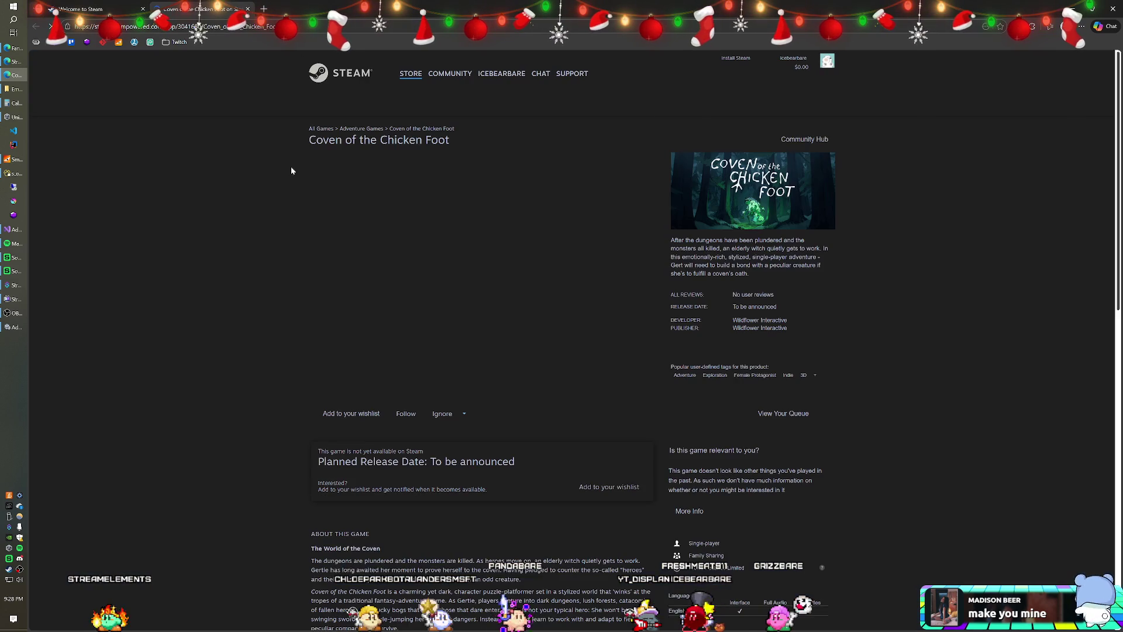